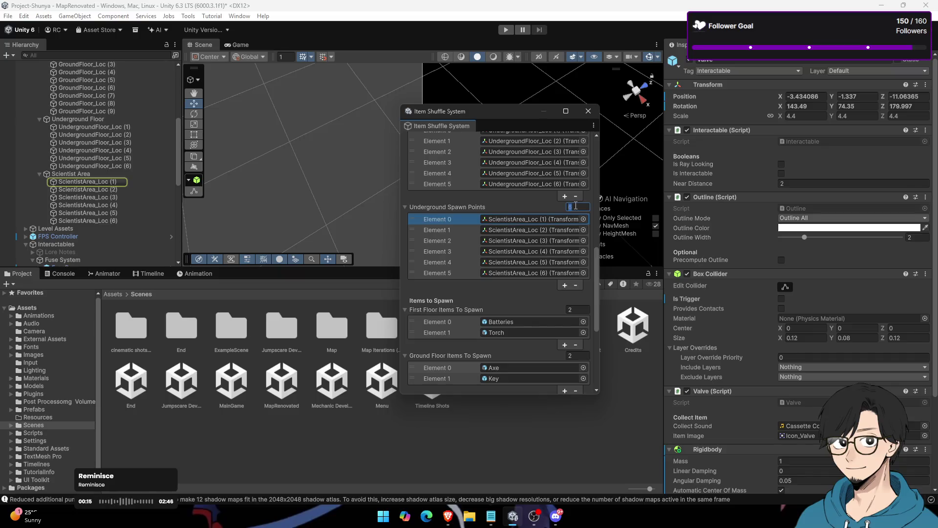
# Step: Empty the Underground and Scientist Area Spawn Points lists by setting both sizes to 0
pyautogui.write('0')
pyautogui.press('Return')
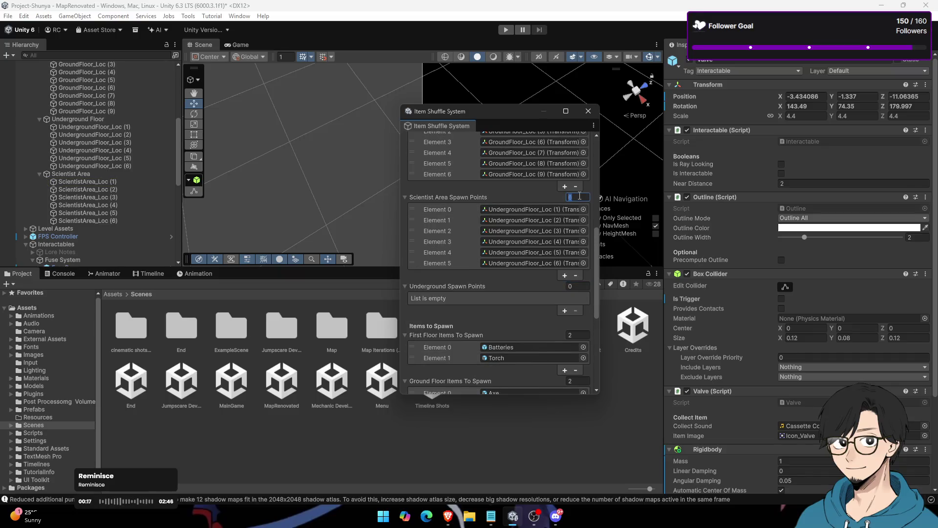
pyautogui.write('0')
pyautogui.press('Return')
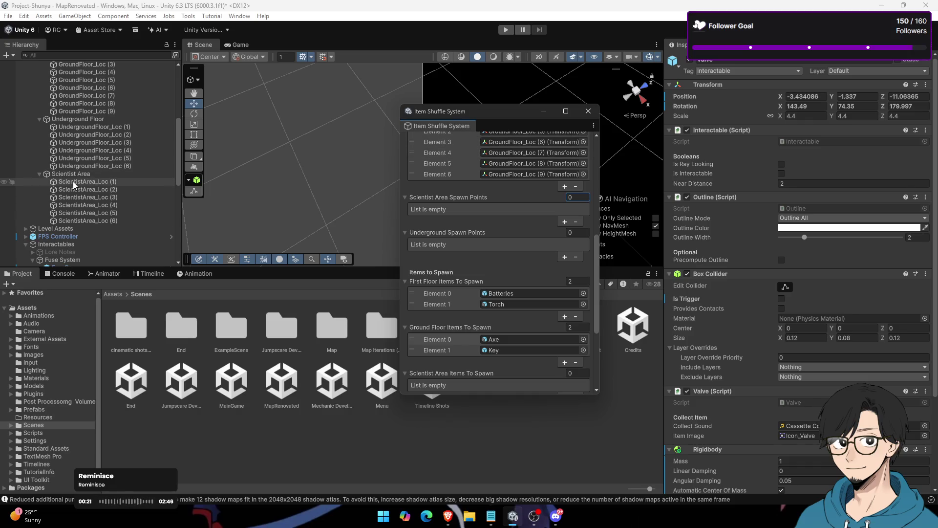
# Step: Fill Scientist Area Spawn Points with ScientistArea_Loc (1)–(6) from the Hierarchy
pyautogui.click(72, 181)
pyautogui.keyDown('shift'); pyautogui.click(86, 217); pyautogui.keyUp('shift')
pyautogui.moveTo(98, 183); pyautogui.dragTo(470, 197)
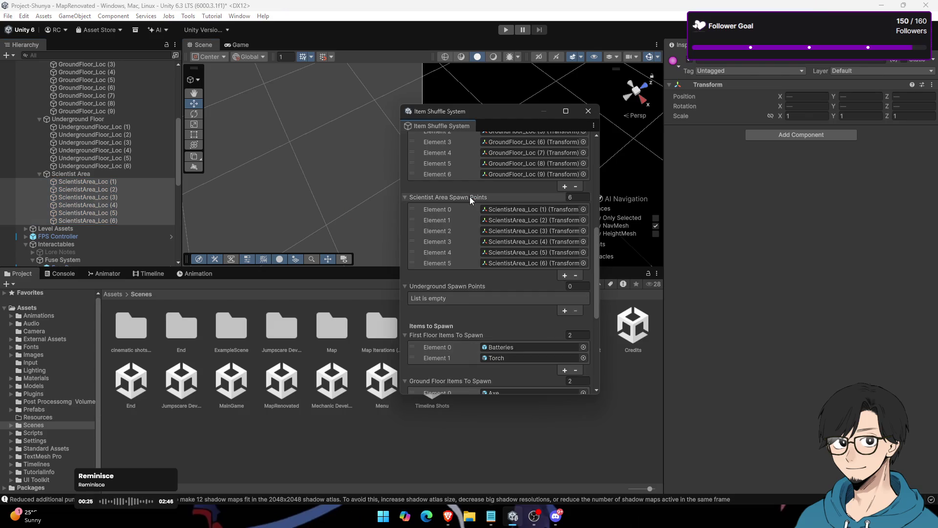
# Step: Fill Underground Spawn Points with UndergroundFloor_Loc (1)–(6), then frame UndergroundFloor_Loc (1) in the scene
pyautogui.click(128, 128)
pyautogui.hotkey('shift', 'Down')
pyautogui.hotkey('shift', 'Down')
pyautogui.hotkey('shift', 'Down')
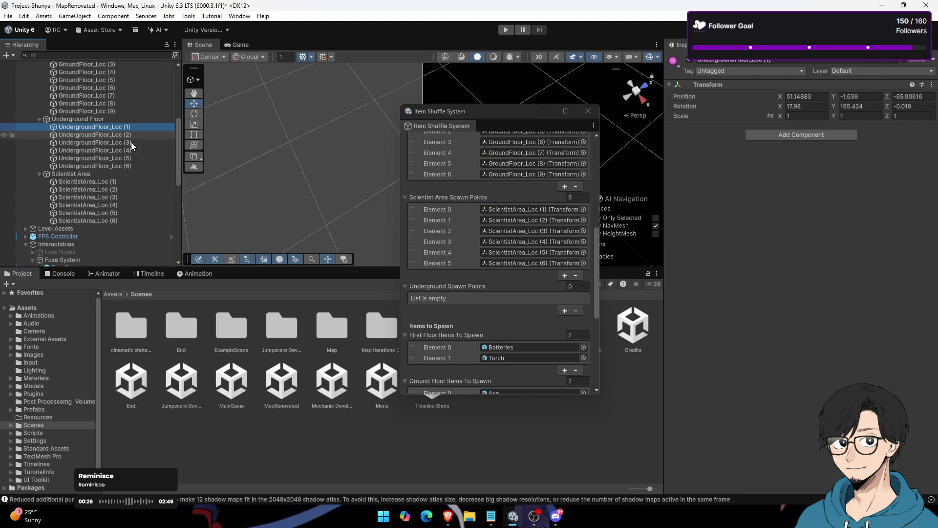
pyautogui.moveTo(125, 133)
pyautogui.mouseDown()
pyautogui.moveTo(342, 234)
pyautogui.moveTo(476, 284)
pyautogui.mouseUp()
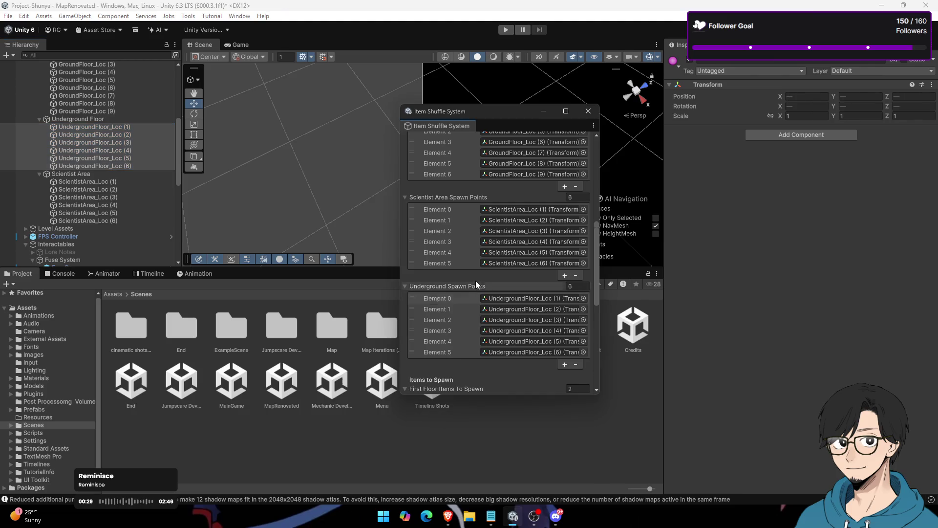
pyautogui.click(119, 127)
pyautogui.doubleClick(136, 126)
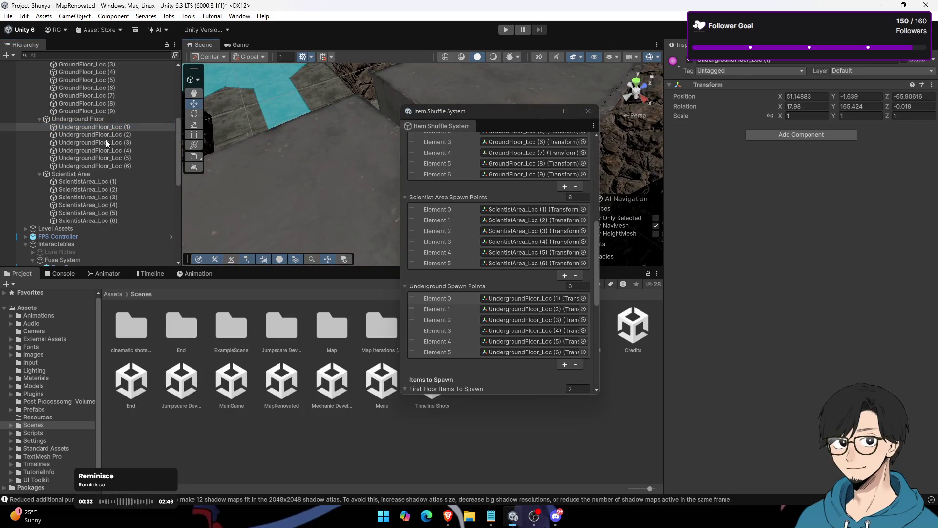
pyautogui.doubleClick(105, 141)
pyautogui.doubleClick(108, 135)
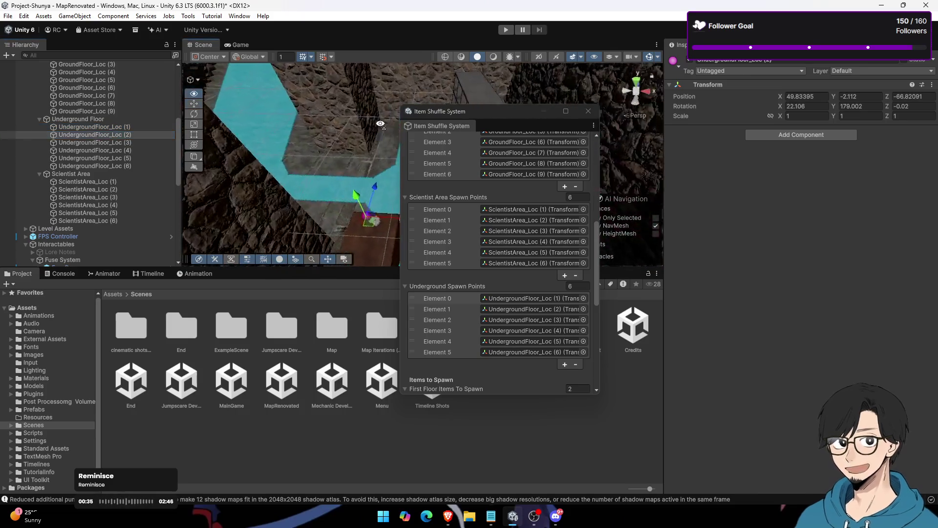
pyautogui.doubleClick(117, 141)
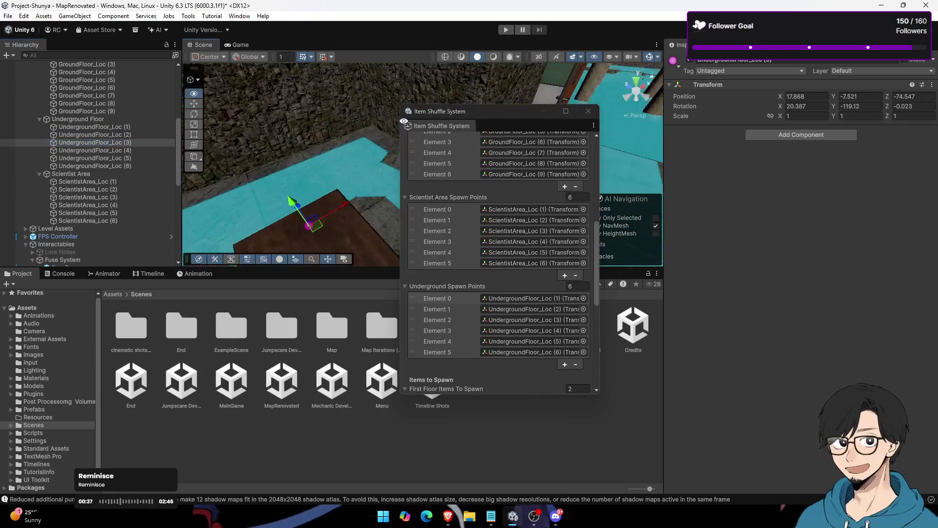
pyautogui.doubleClick(110, 182)
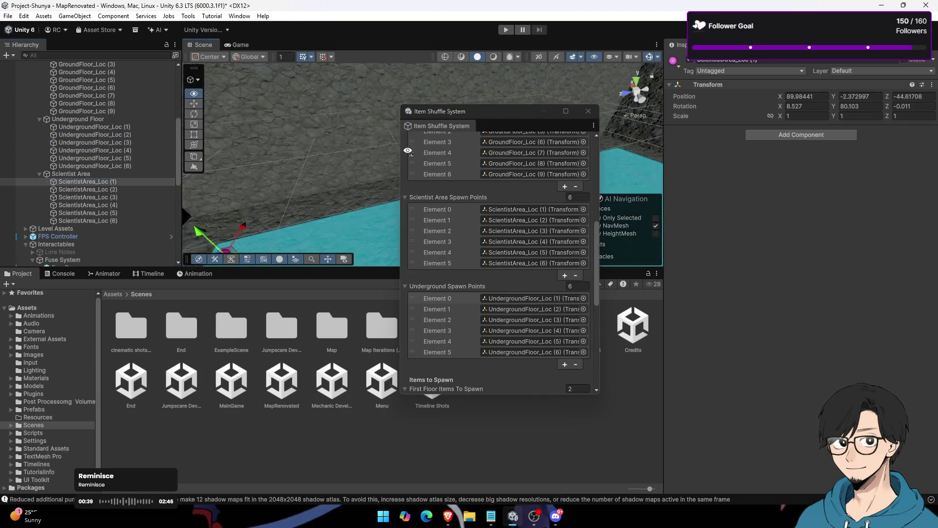
pyautogui.moveTo(377, 164)
pyautogui.keyDown('alt'); pyautogui.mouseDown()
pyautogui.moveTo(448, 153)
pyautogui.moveTo(315, 168)
pyautogui.moveTo(255, 218)
pyautogui.moveTo(272, 161)
pyautogui.moveTo(344, 165)
pyautogui.mouseUp(); pyautogui.keyUp('alt')
pyautogui.doubleClick(120, 187)
pyautogui.moveTo(268, 165)
pyautogui.keyDown('alt'); pyautogui.mouseDown()
pyautogui.moveTo(415, 160)
pyautogui.moveTo(413, 173)
pyautogui.mouseUp(); pyautogui.keyUp('alt')
pyautogui.doubleClick(88, 197)
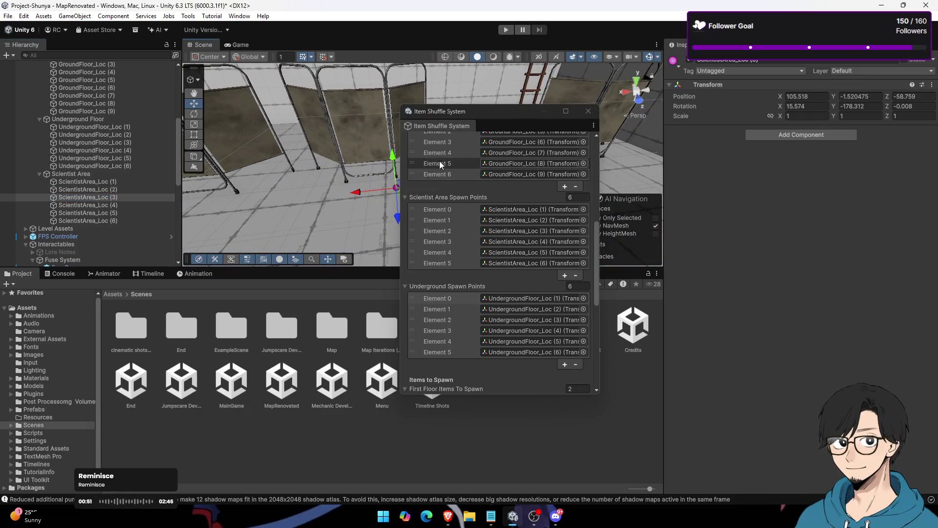
pyautogui.scroll(5, 125, 178)
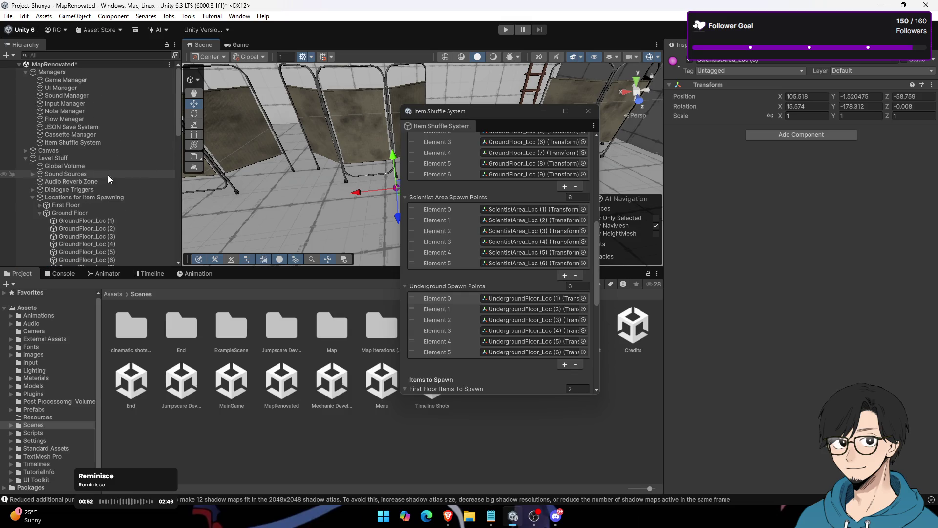
pyautogui.click(25, 155)
pyautogui.click(236, 45)
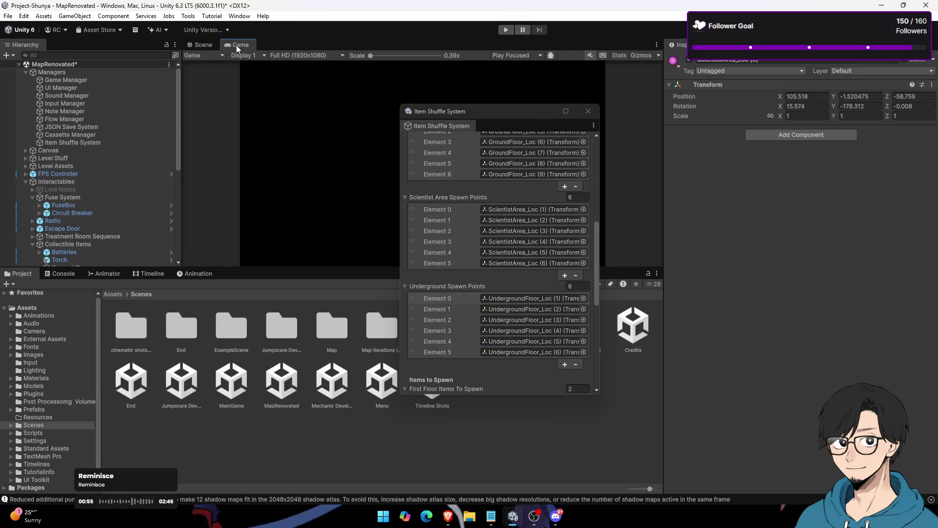
pyautogui.click(213, 45)
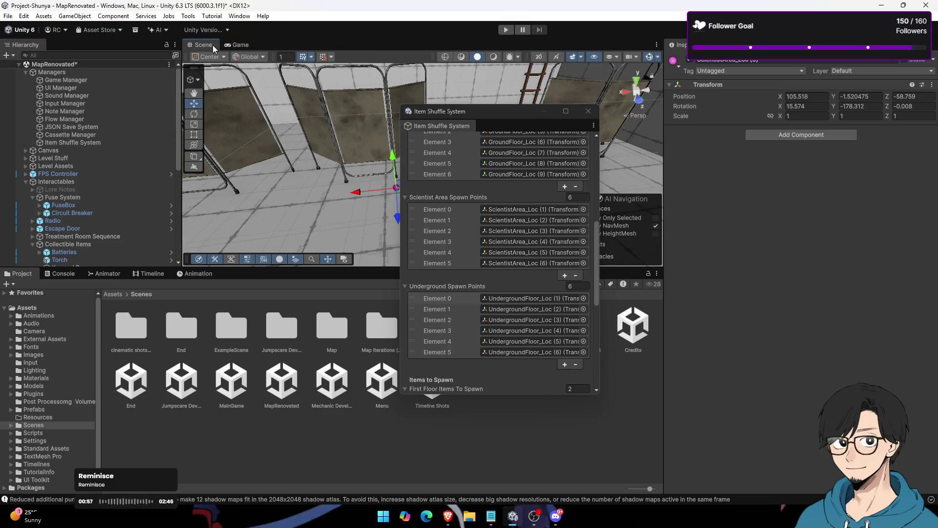
pyautogui.click(26, 72)
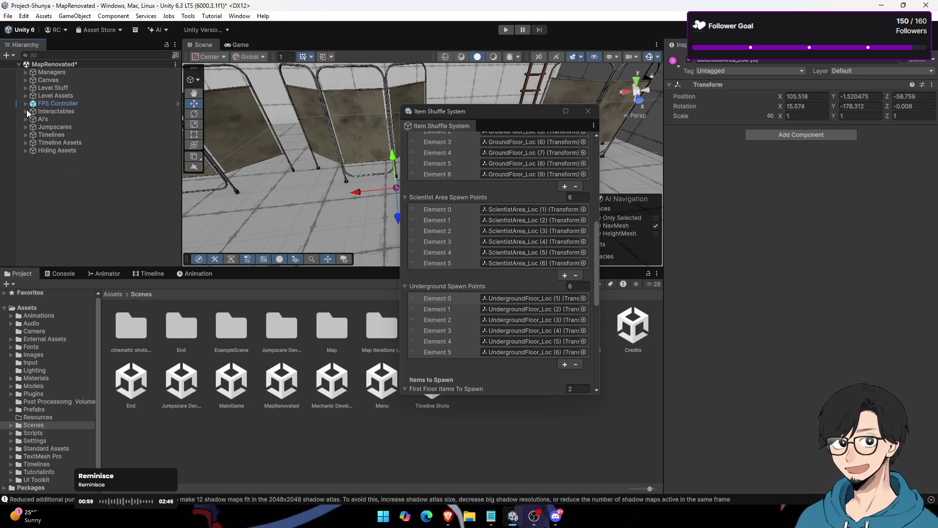
pyautogui.click(423, 297)
pyautogui.scroll(3, 425, 294)
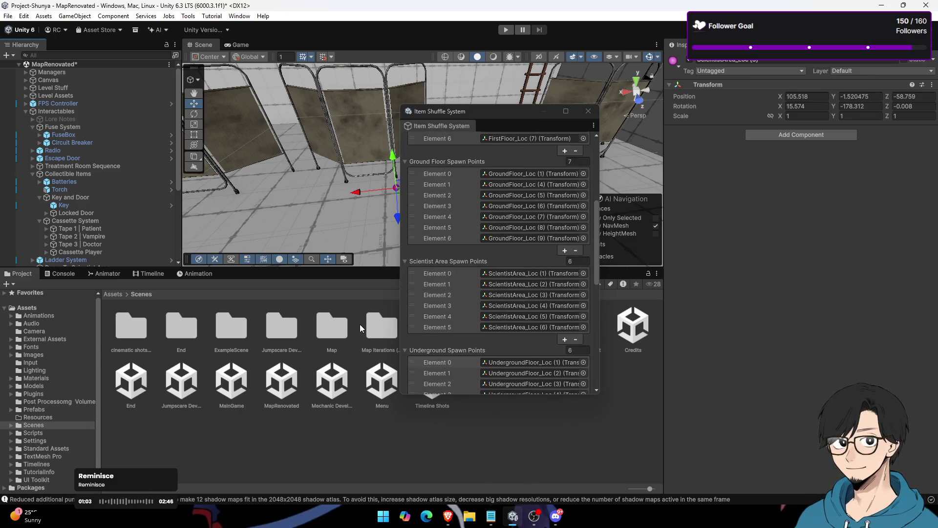
pyautogui.scroll(-5, 93, 236)
pyautogui.scroll(-10, 547, 321)
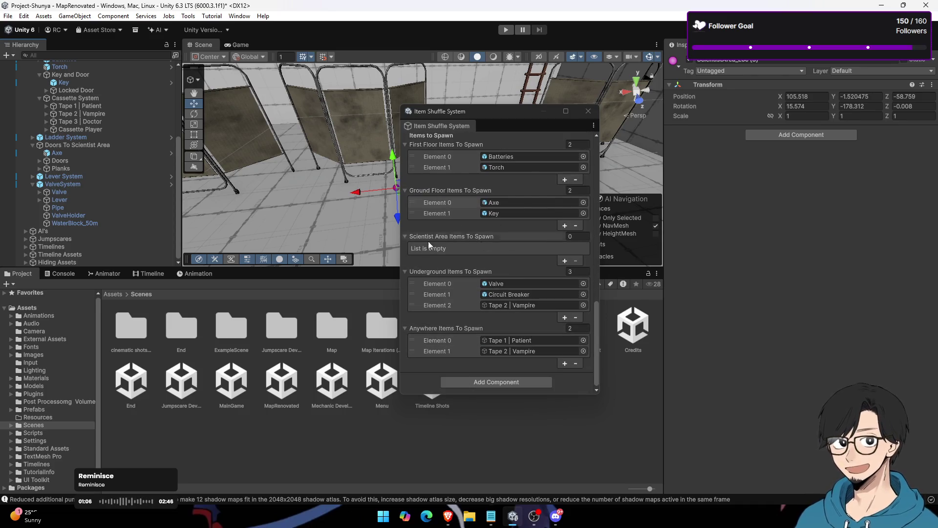
pyautogui.scroll(10, 465, 287)
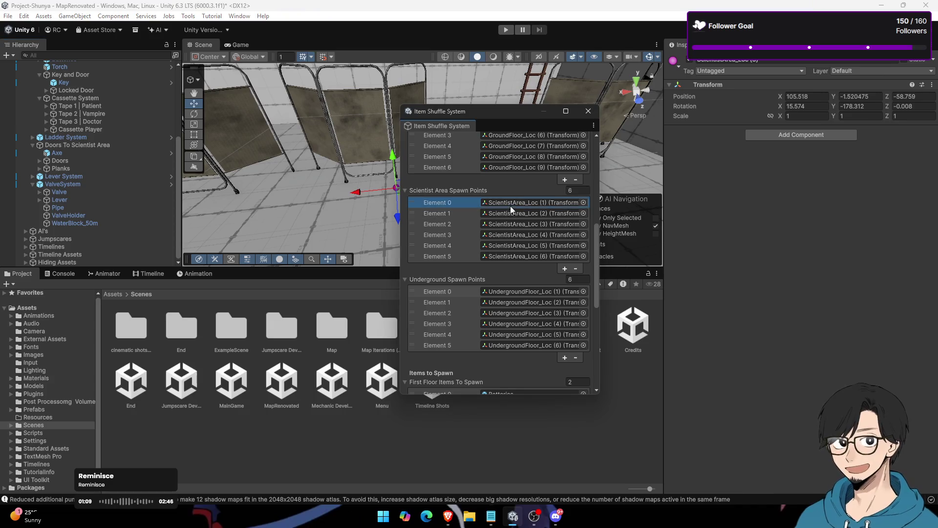
pyautogui.click(509, 210)
pyautogui.click(510, 225)
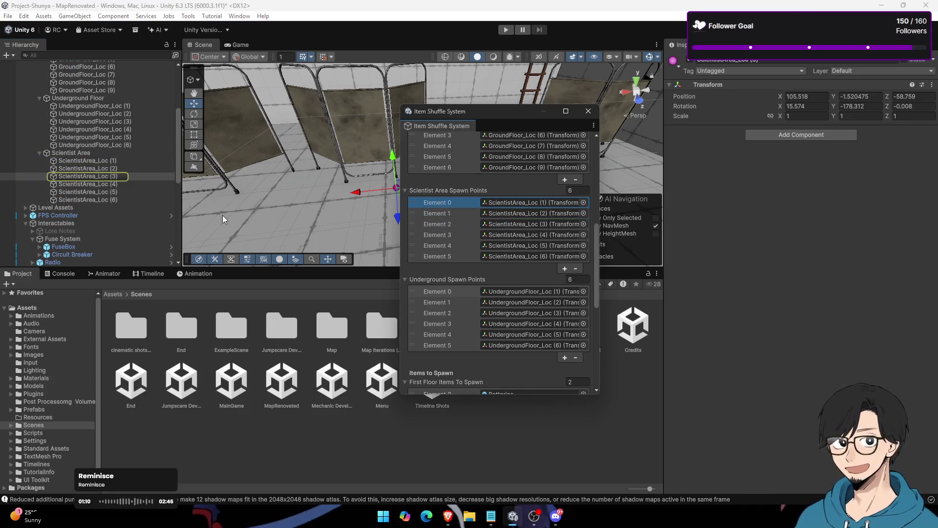
pyautogui.click(99, 192)
pyautogui.moveTo(447, 108); pyautogui.dragTo(637, 175)
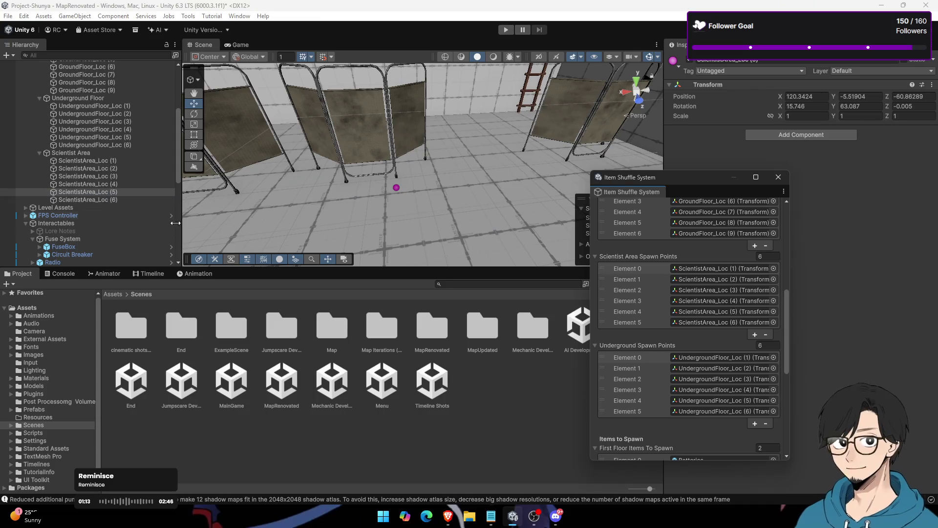
# Step: Inspect ScientistArea_Loc (6) down to (1) in the scene and select points (1) and (2)
pyautogui.doubleClick(102, 200)
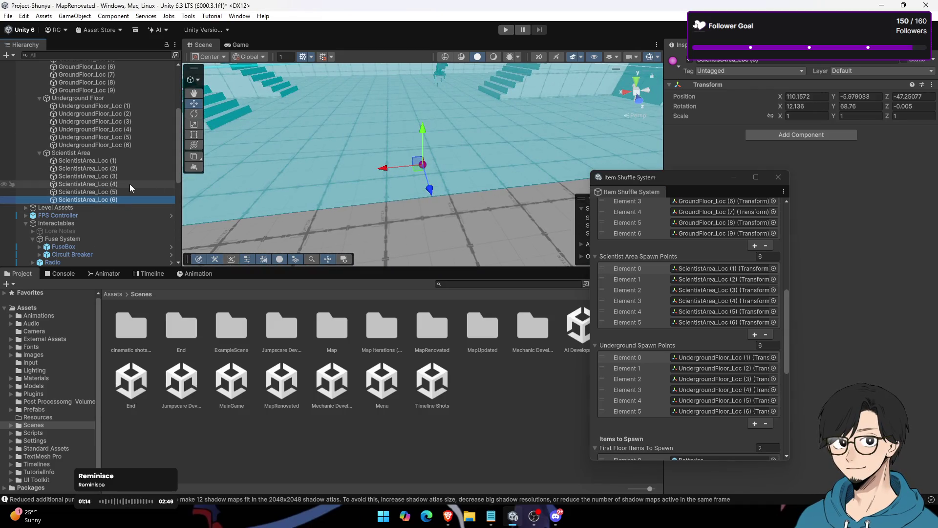
pyautogui.doubleClick(125, 192)
pyautogui.moveTo(253, 177)
pyautogui.mouseDown()
pyautogui.moveTo(245, 235)
pyautogui.moveTo(508, 168)
pyautogui.mouseUp()
pyautogui.doubleClick(128, 185)
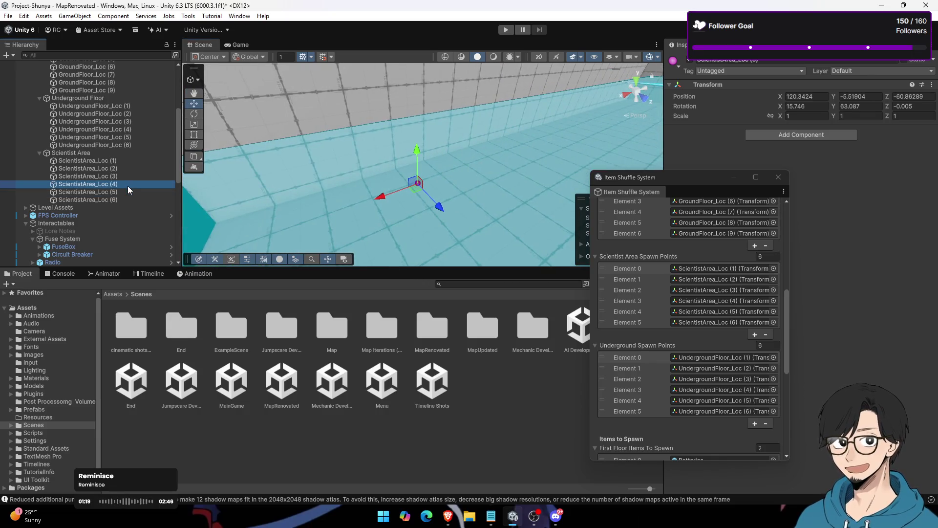
pyautogui.doubleClick(128, 175)
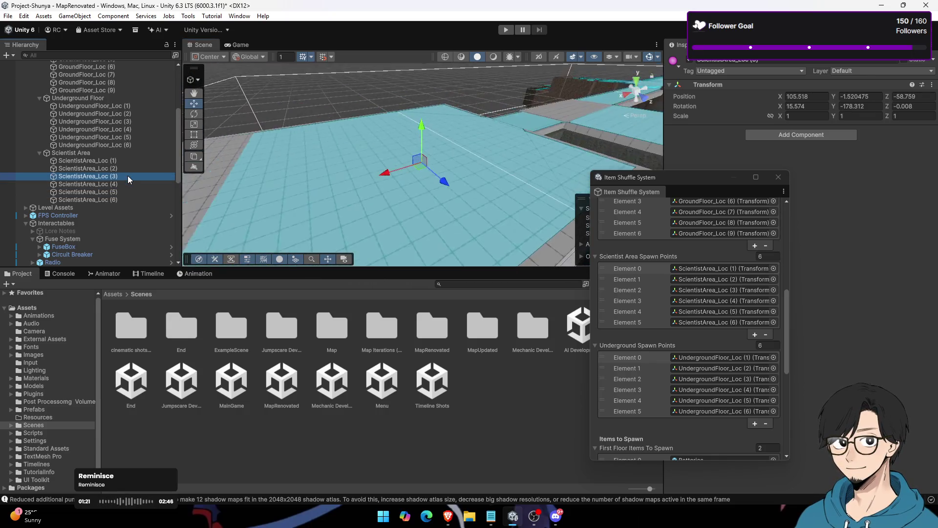
pyautogui.doubleClick(130, 163)
pyautogui.keyDown('shift'); pyautogui.click(126, 169); pyautogui.keyUp('shift')
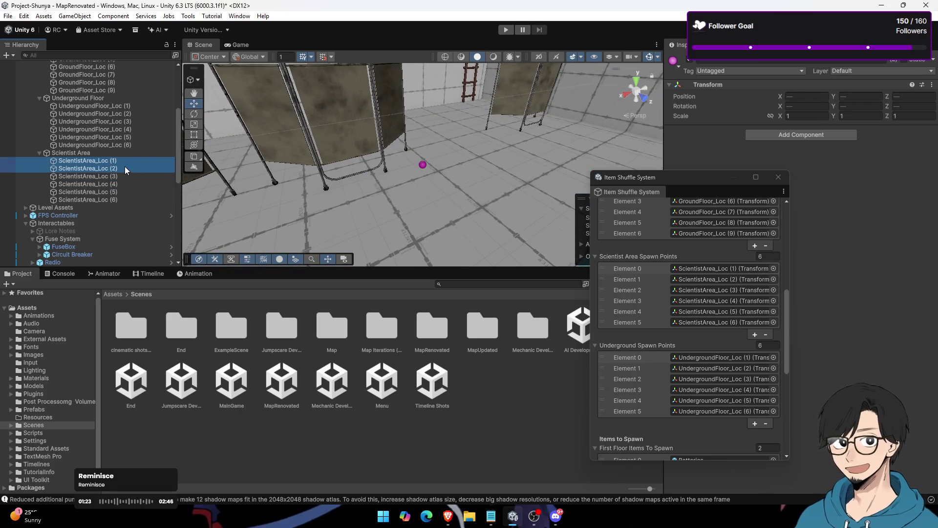
# Step: Remove Elements 0 and 1 from Scientist Area Spawn Points, leaving ScientistArea_Loc (3)–(6)
pyautogui.click(626, 278)
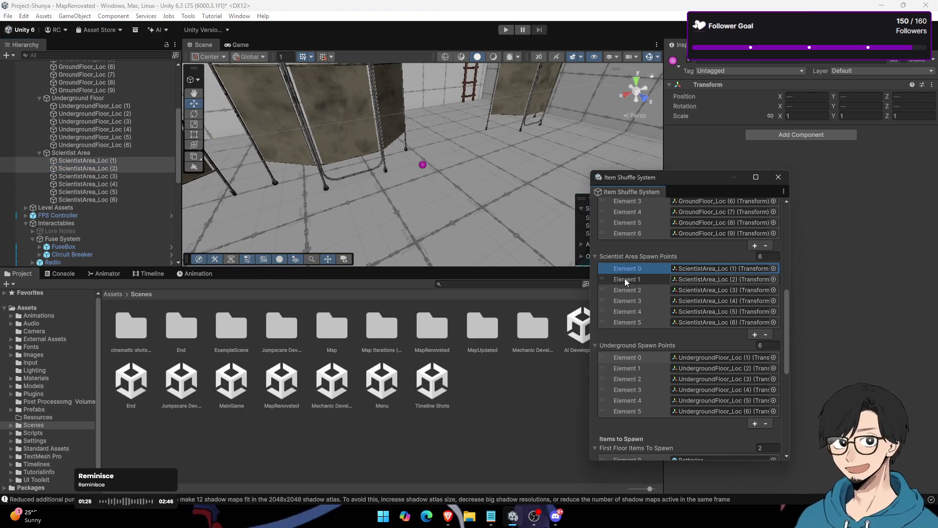
pyautogui.keyDown('shift'); pyautogui.click(627, 268); pyautogui.keyUp('shift')
pyautogui.click(767, 335)
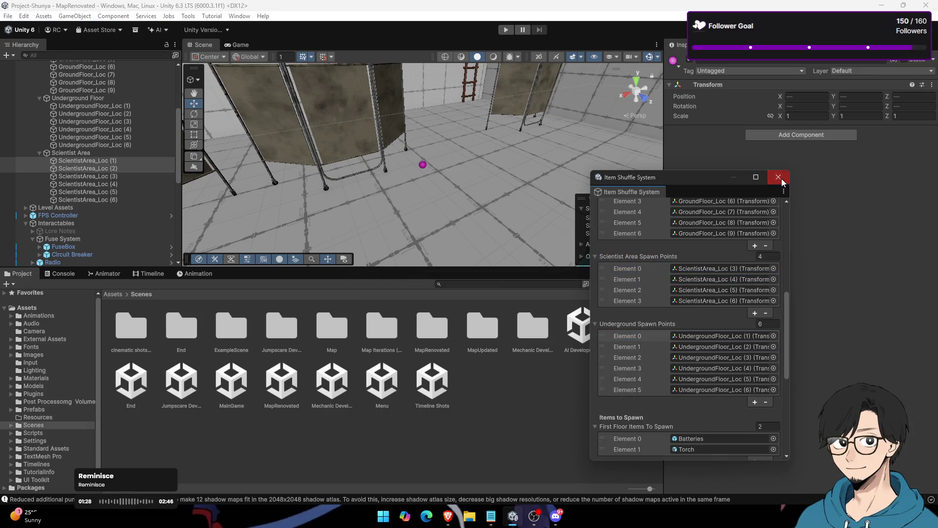
# Step: Open the ItemShuffleSystem script for editing from the component's options menu
pyautogui.scroll(5, 748, 254)
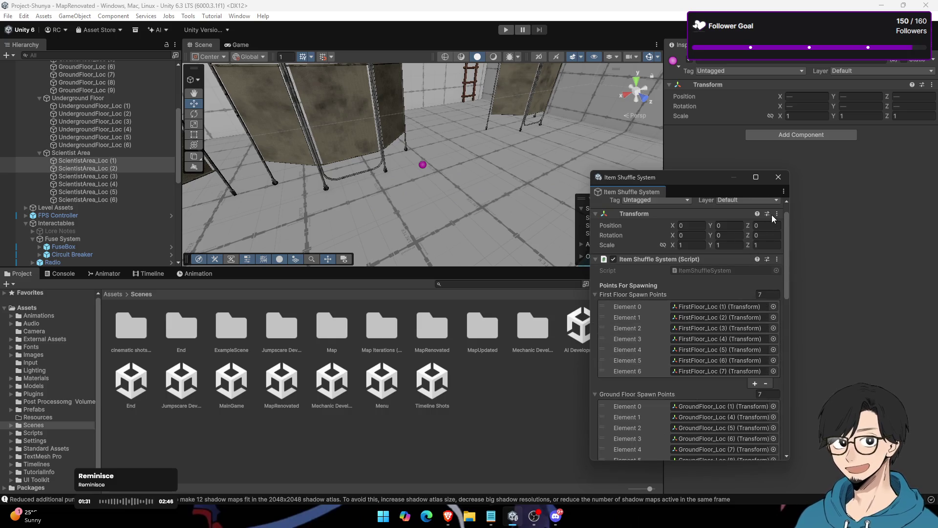
pyautogui.click(776, 258)
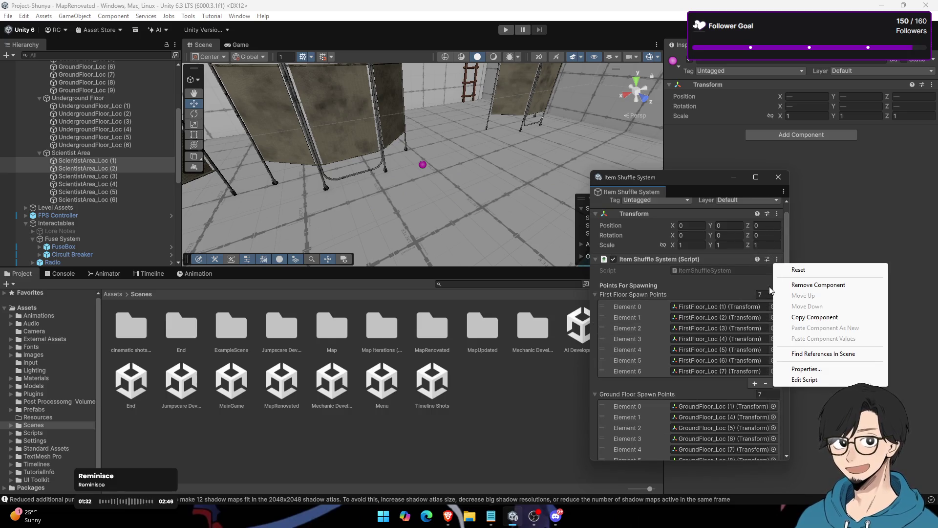
pyautogui.click(789, 376)
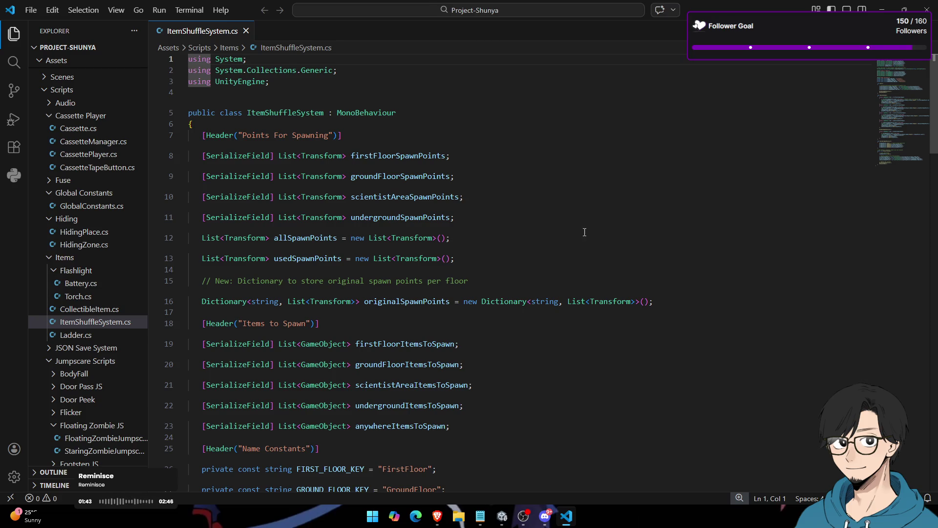
# Step: Review usedSpawnPoints and the AddRange call on line 93 in ItemShuffleSystem.cs
pyautogui.scroll(-3, 588, 216)
pyautogui.scroll(3, 531, 243)
pyautogui.scroll(-5, 381, 175)
pyautogui.scroll(2, 381, 175)
pyautogui.doubleClick(321, 185)
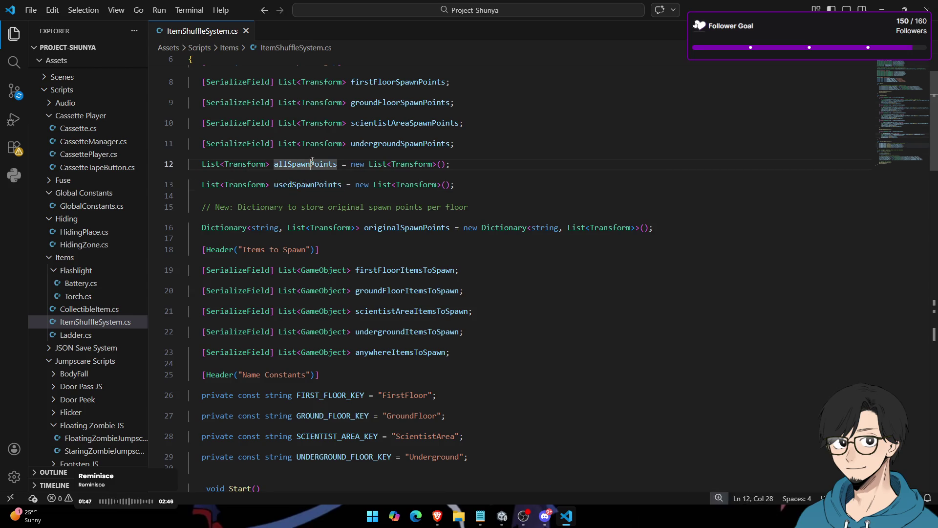
pyautogui.scroll(-5, 478, 226)
pyautogui.scroll(-18, 478, 225)
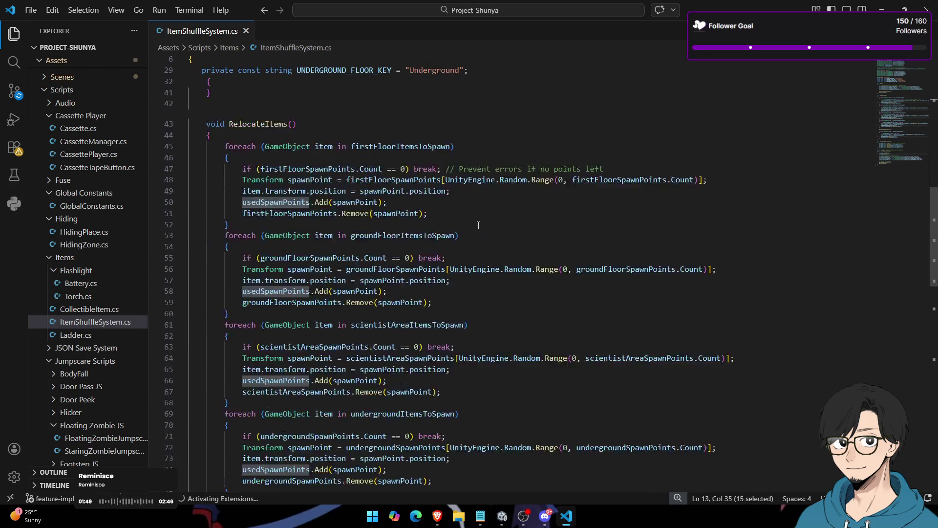
pyautogui.scroll(-3, 478, 226)
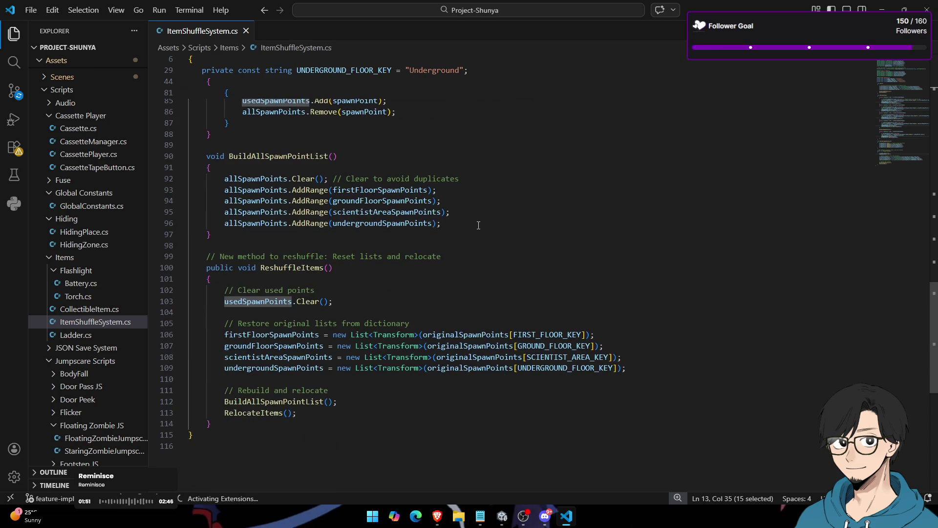
pyautogui.scroll(3, 478, 225)
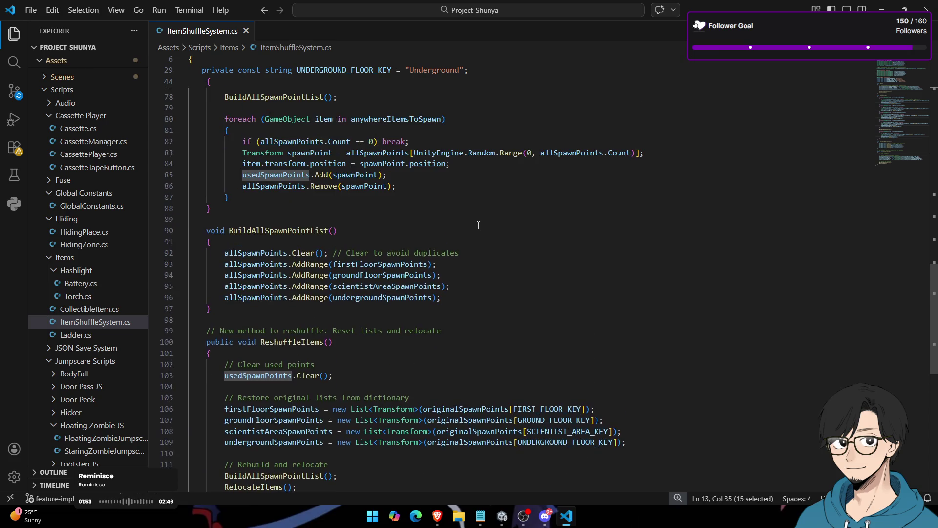
pyautogui.doubleClick(312, 267)
pyautogui.scroll(8, 410, 254)
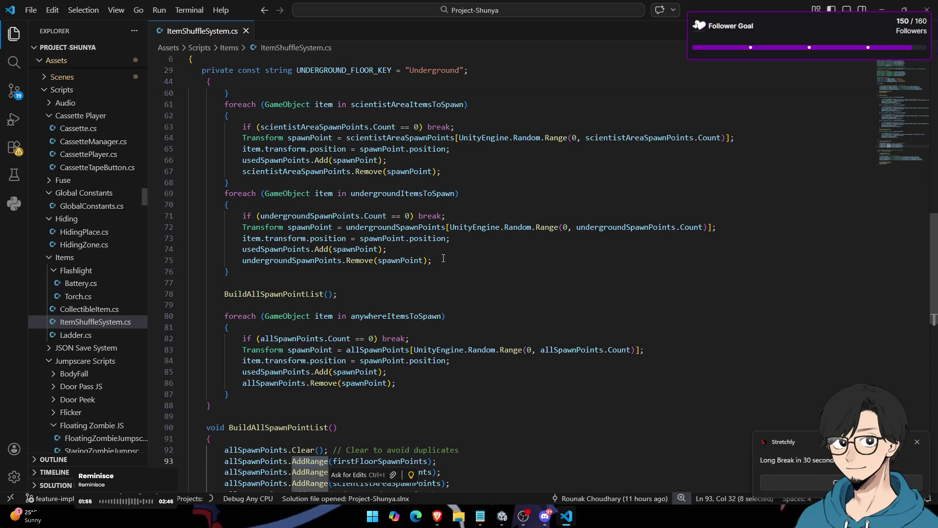
pyautogui.click(918, 441)
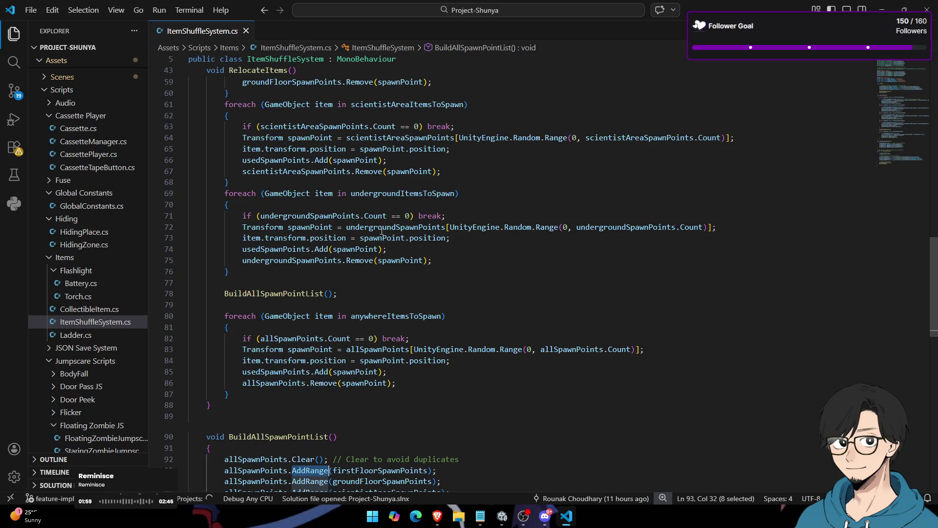
# Step: Review the RelocateItems and BuildAllSpawnPointList calls in ReshuffleItems, then return to Unity
pyautogui.scroll(-10, 382, 226)
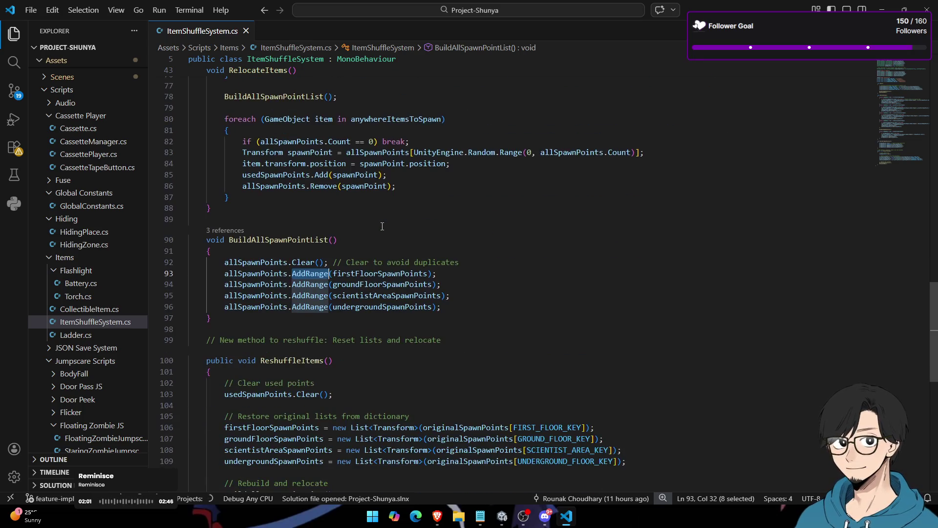
pyautogui.doubleClick(307, 271)
pyautogui.doubleClick(254, 271)
pyautogui.click(279, 360)
pyautogui.doubleClick(255, 382)
pyautogui.doubleClick(261, 371)
pyautogui.scroll(13, 316, 312)
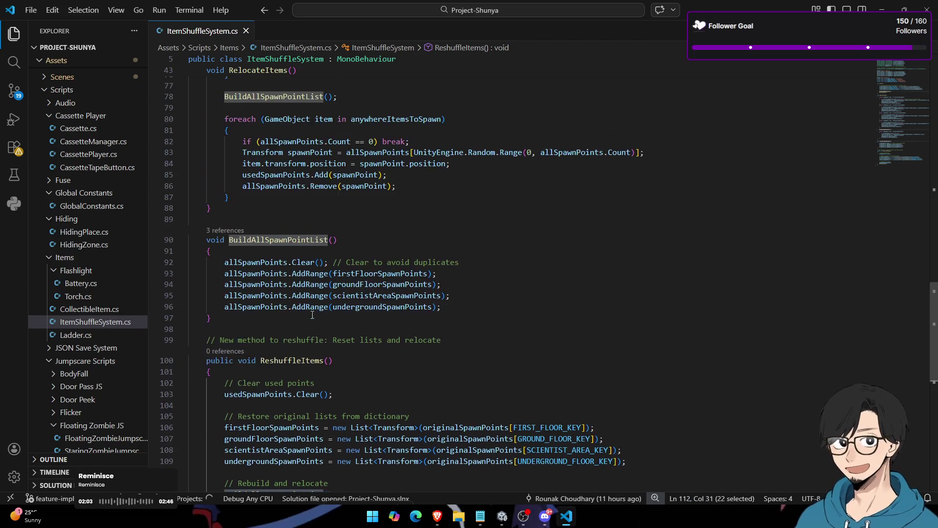
pyautogui.hotkey('alt', 'Tab')
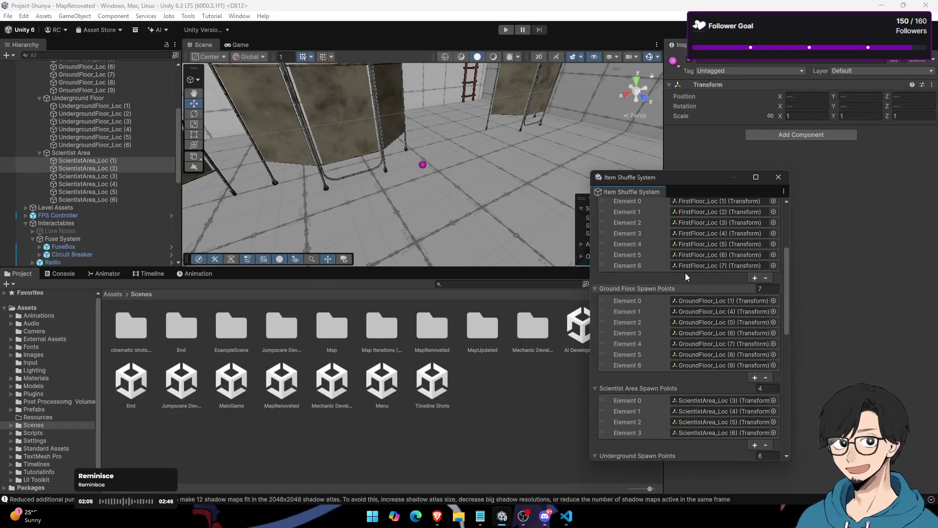
# Step: Check the spawn point and Items To Spawn lists (Valve, Circuit Breaker, Tape 1, Tape 2), then return to VS Code
pyautogui.scroll(4, 653, 254)
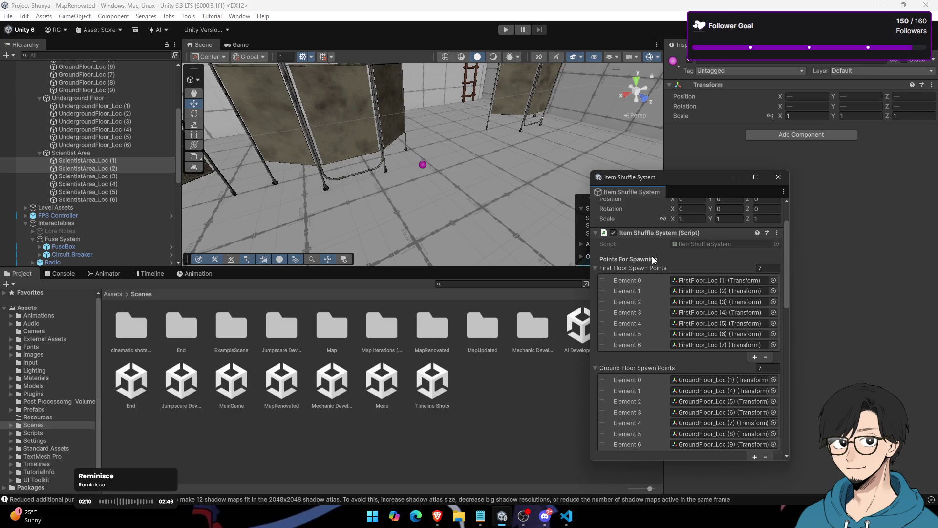
pyautogui.scroll(-10, 642, 323)
pyautogui.scroll(-5, 641, 333)
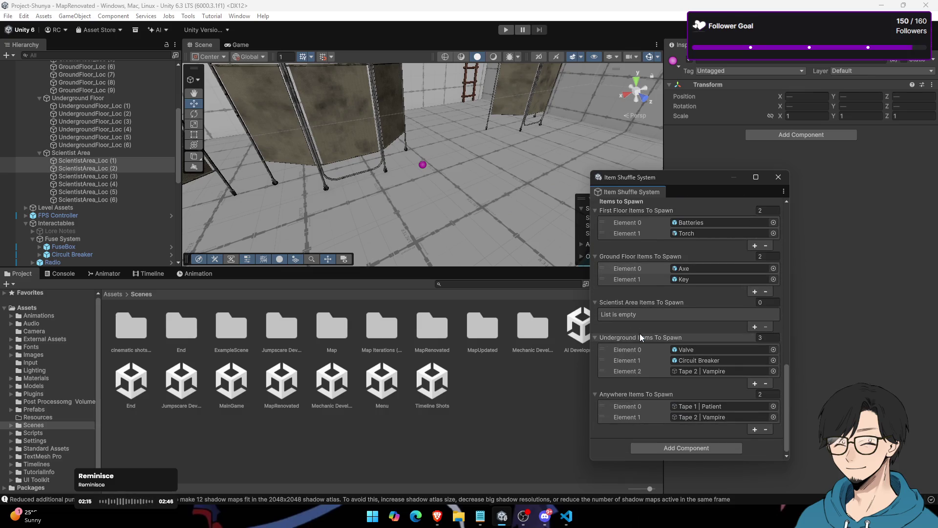
pyautogui.hotkey('alt', 'Tab')
pyautogui.scroll(7, 345, 239)
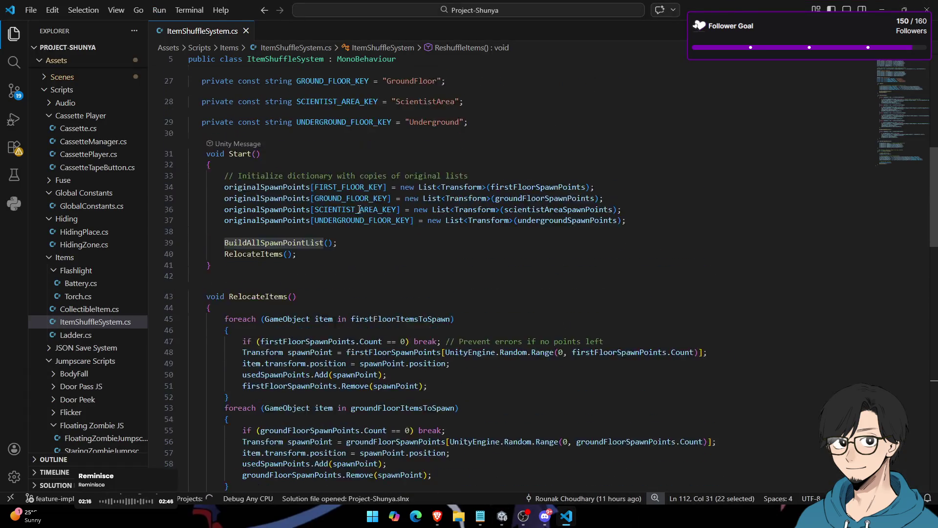
pyautogui.scroll(-10, 359, 209)
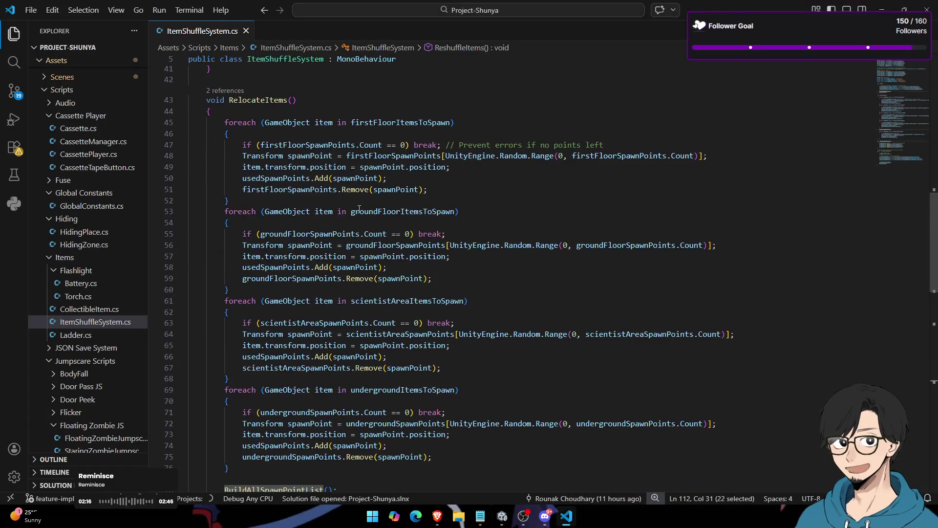
pyautogui.scroll(-4, 359, 210)
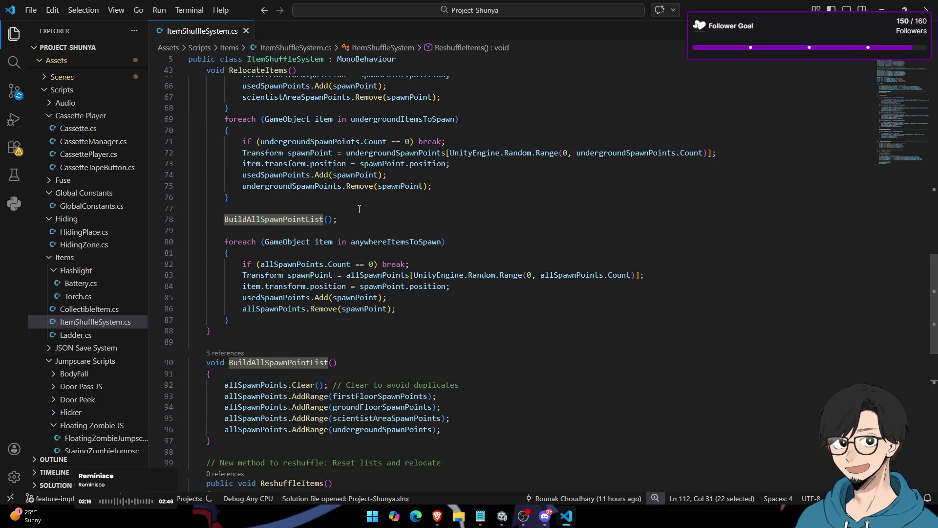
pyautogui.scroll(-5, 360, 209)
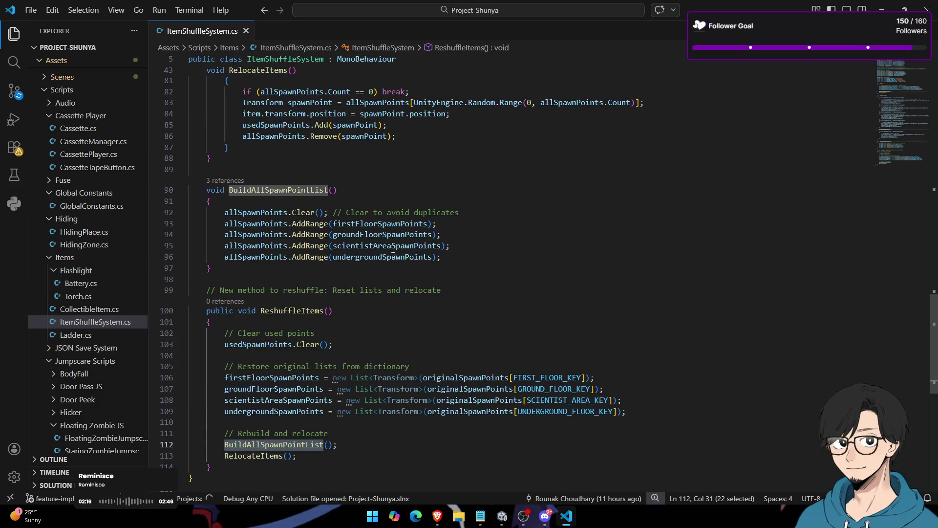
pyautogui.scroll(-3, 393, 250)
pyautogui.doubleClick(254, 382)
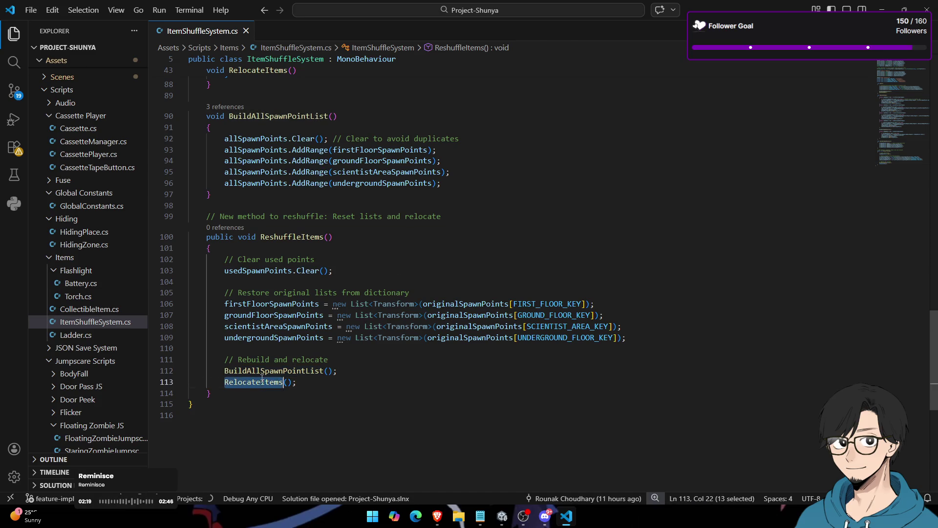
pyautogui.scroll(9, 308, 330)
pyautogui.scroll(10, 307, 331)
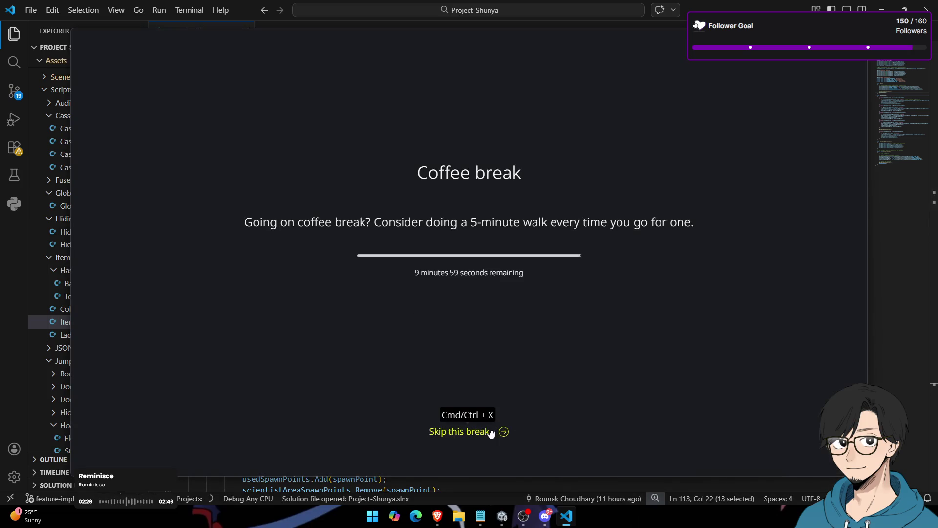
# Step: Skip the break reminder and insert a suggested Debug.Log line after line 51
pyautogui.click(488, 430)
pyautogui.click(407, 300)
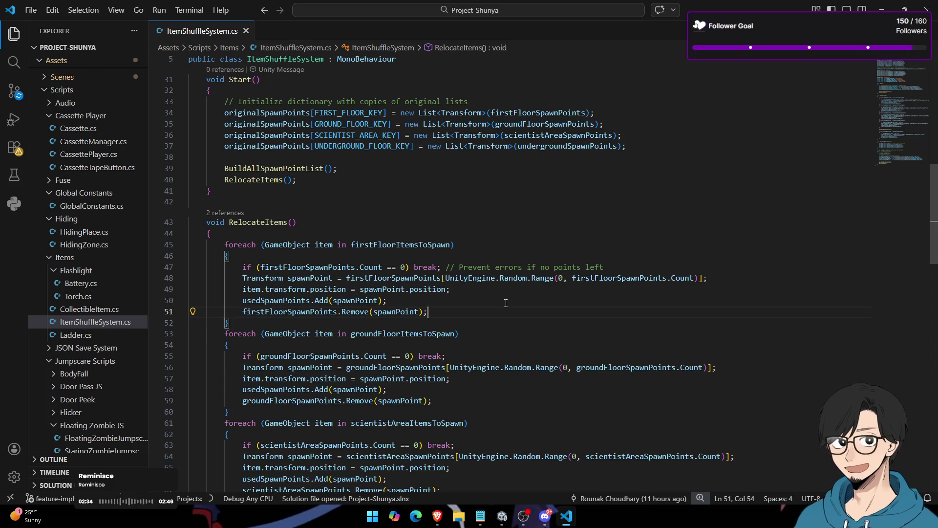
pyautogui.press('Return')
pyautogui.write('Debug')
pyautogui.press('Tab')
pyautogui.write('.')
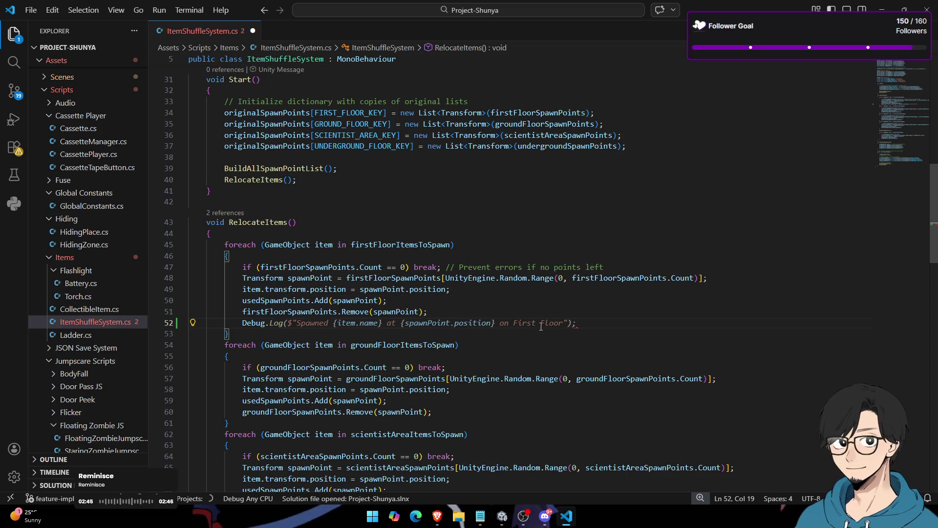
pyautogui.press('Tab')
# Step: Make the log read 'Spawned {item.name} at {spawnPoint.name} on First Floor', then switch to Unity
pyautogui.doubleClick(462, 322)
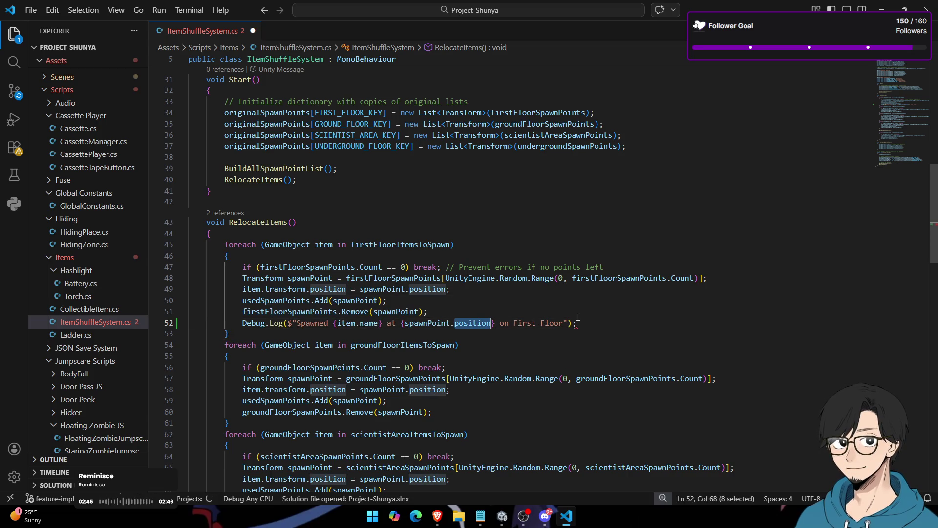
pyautogui.press('BackSpace')
pyautogui.hotkey('ctrl', 'z')
pyautogui.write('ame')
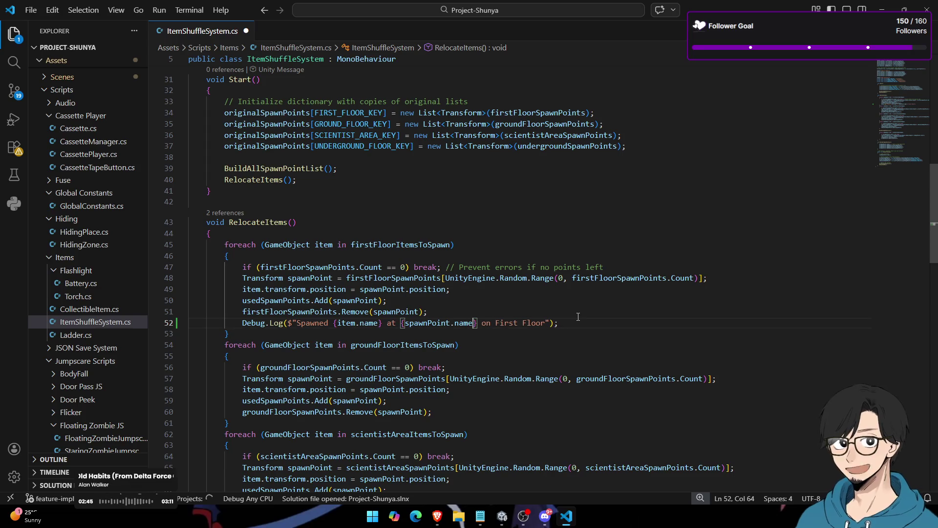
pyautogui.press('BackSpace')
pyautogui.press('BackSpace')
pyautogui.hotkey('ctrl', 'BackSpace')
pyautogui.write('spawn')
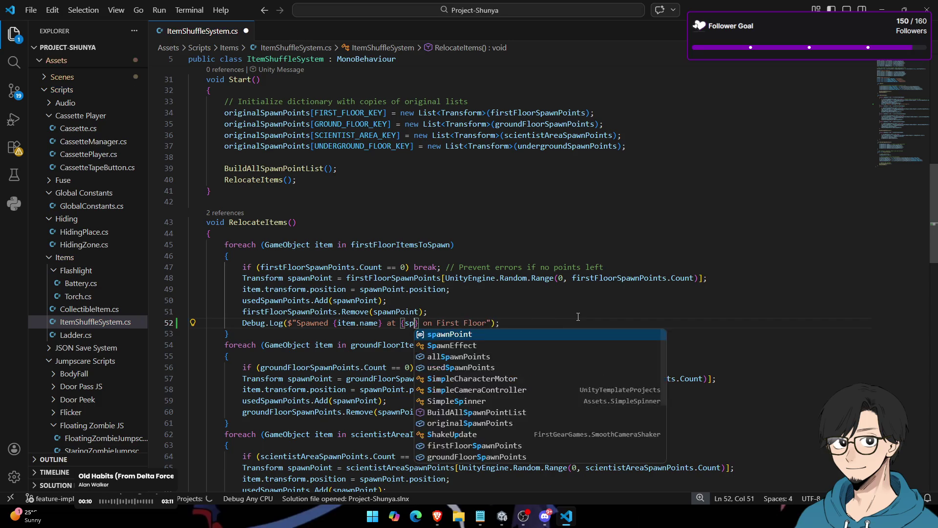
pyautogui.press('Tab')
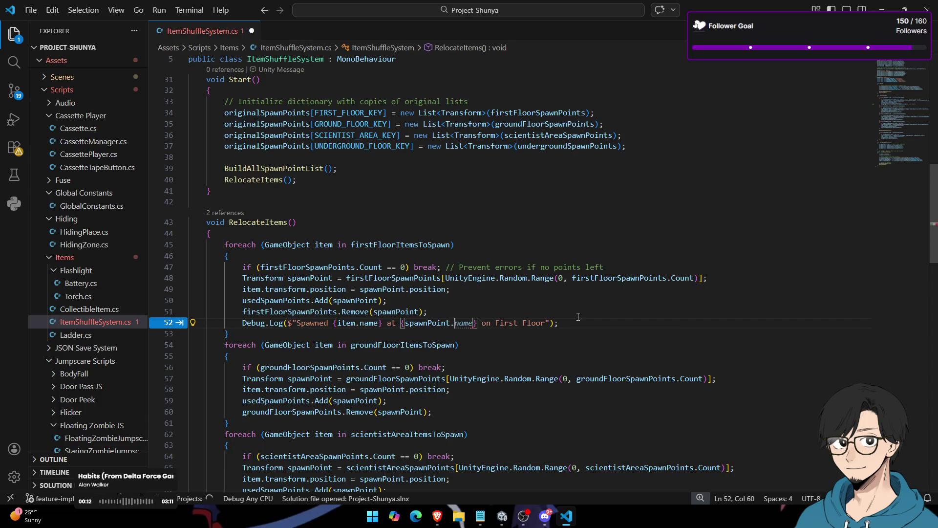
pyautogui.write('.name')
pyautogui.press('Escape')
pyautogui.press('End')
pyautogui.hotkey('shift', 'Home')
pyautogui.hotkey('shift', 'Home')
pyautogui.hotkey('alt', 'Tab')
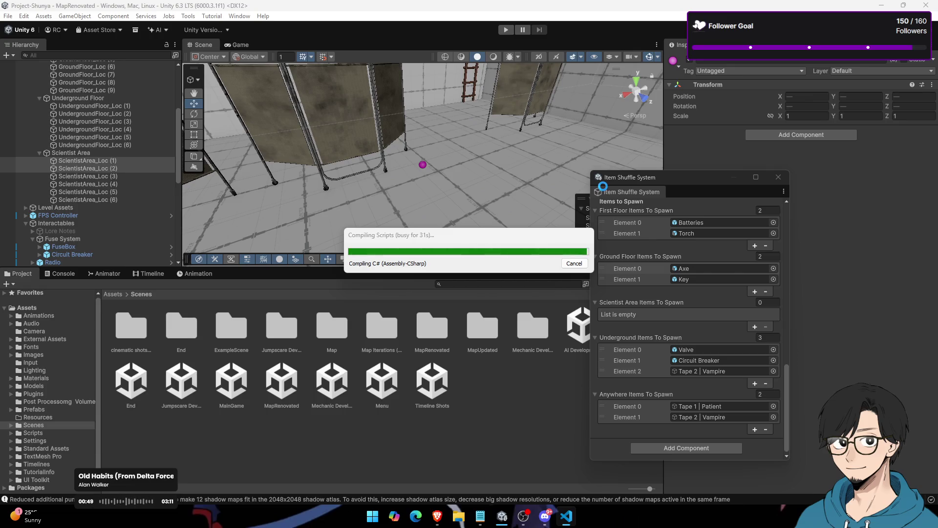
# Step: Let Unity finish compiling scripts, then cycle windows back to ItemShuffleSystem.cs in VS Code
pyautogui.hotkey('alt', 'Tab')
pyautogui.hotkey('alt', 'Tab')
pyautogui.hotkey('alt', 'Tab')
pyautogui.hotkey('alt', 'Tab')
pyautogui.hotkey('alt', 'Tab')
pyautogui.hotkey('alt', 'Tab')
pyautogui.hotkey('alt', 'Tab')
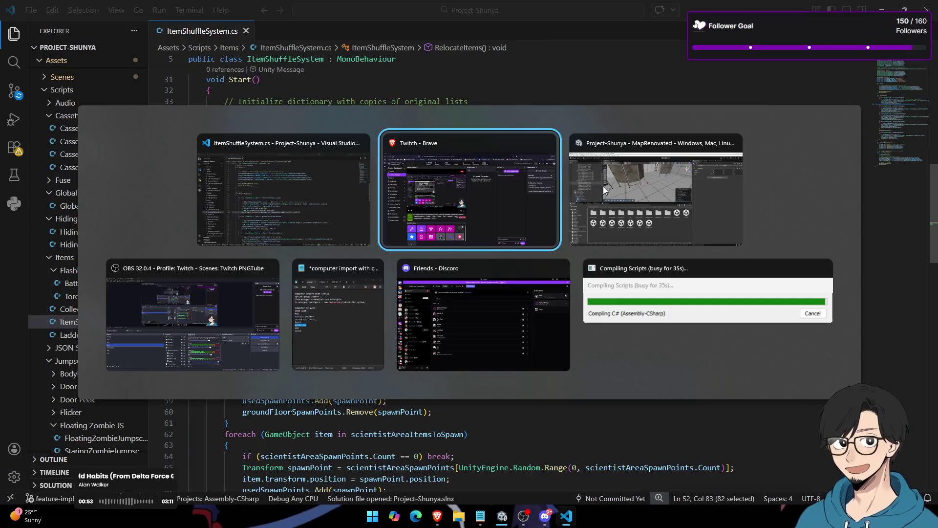
pyautogui.hotkey('alt', 'Tab')
pyautogui.hotkey('alt', 'Tab')
pyautogui.hotkey('alt', 'Tab')
pyautogui.hotkey('alt', 'Tab')
pyautogui.hotkey('alt', 'Tab')
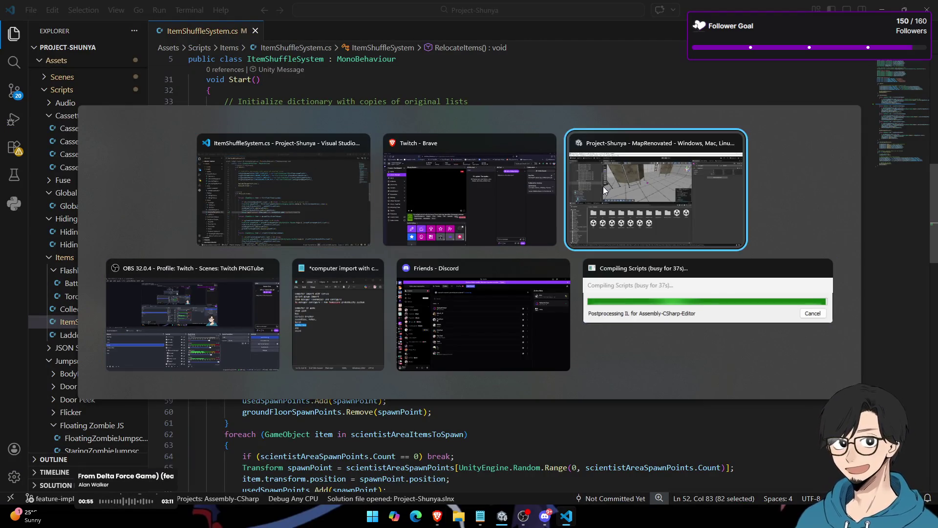
pyautogui.hotkey('alt', 'Tab')
pyautogui.hotkey('alt', 'Tab')
pyautogui.hotkey('alt', 'Tab')
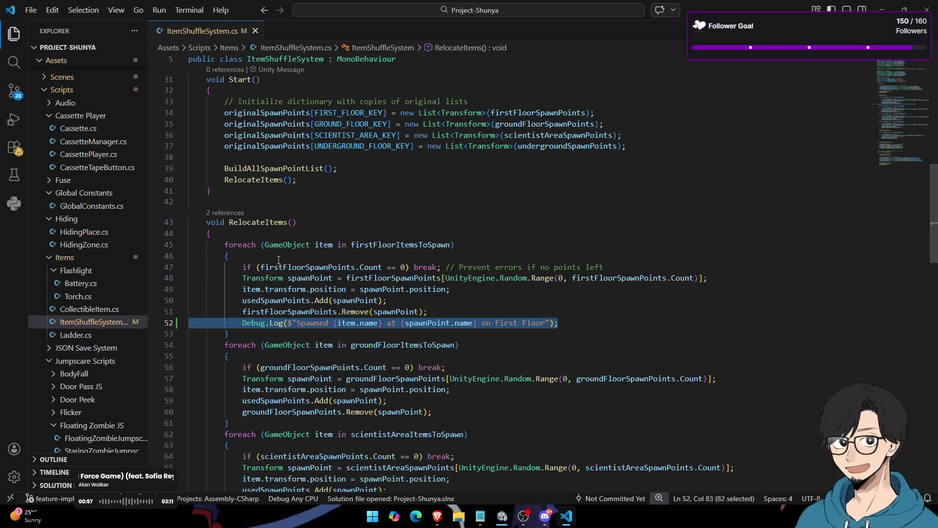
# Step: Review the firstFloorSpawnPoints placement code on lines 47–52, then return to the Unity editor
pyautogui.scroll(-3, 311, 255)
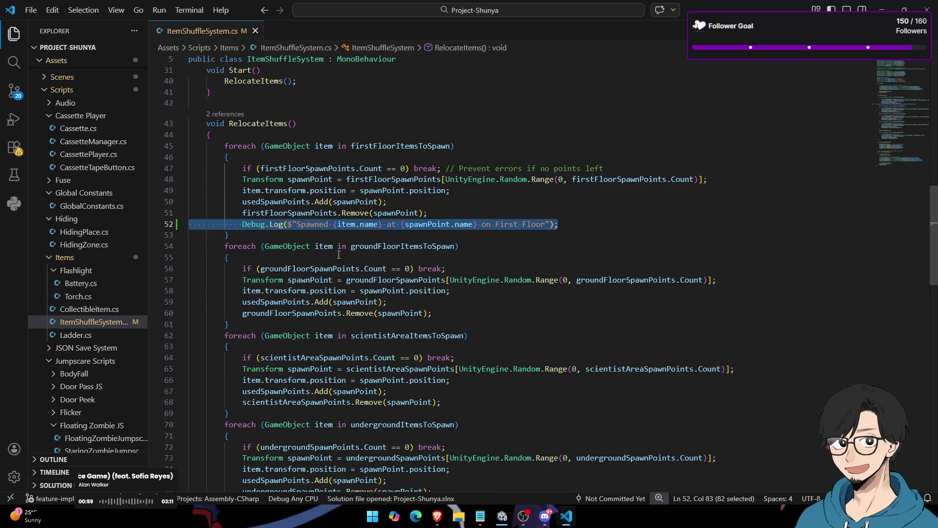
pyautogui.doubleClick(367, 179)
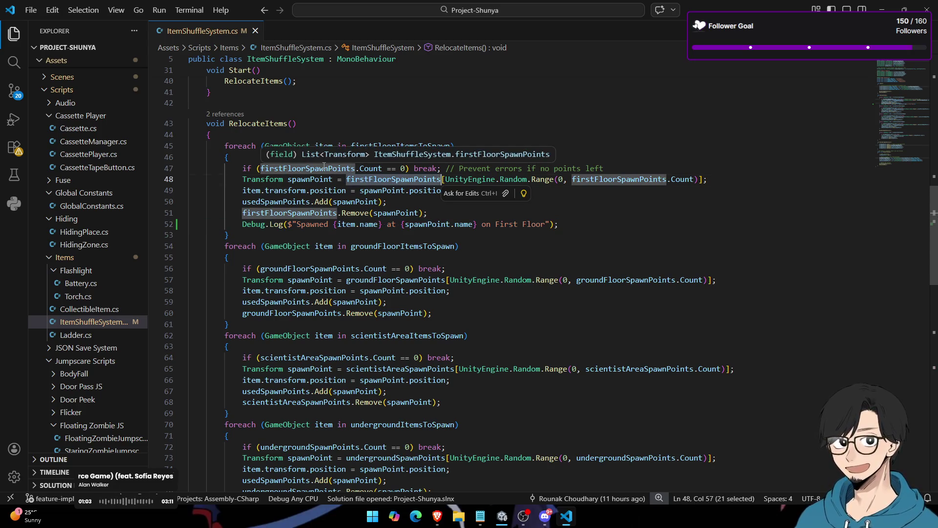
pyautogui.moveTo(562, 224)
pyautogui.mouseDown()
pyautogui.moveTo(210, 224)
pyautogui.moveTo(210, 169)
pyautogui.mouseUp()
pyautogui.scroll(-5, 332, 224)
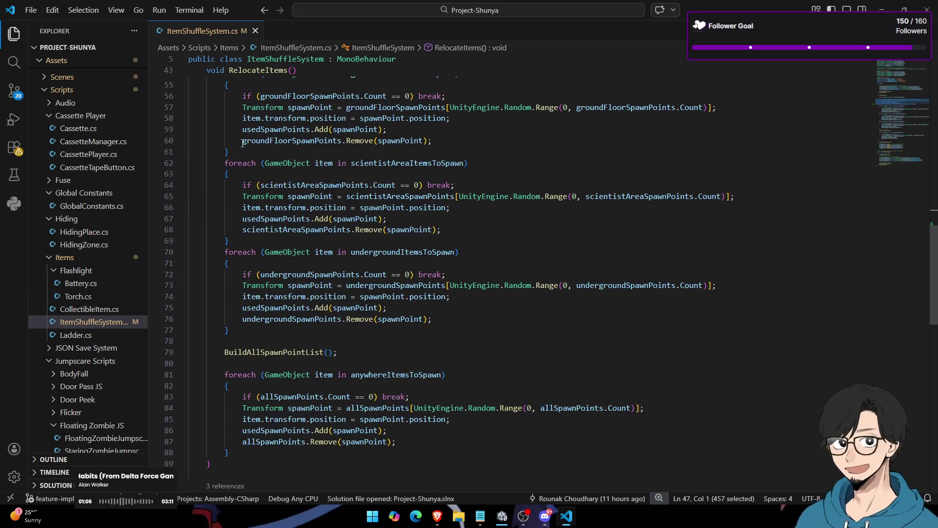
pyautogui.hotkey('alt', 'Tab')
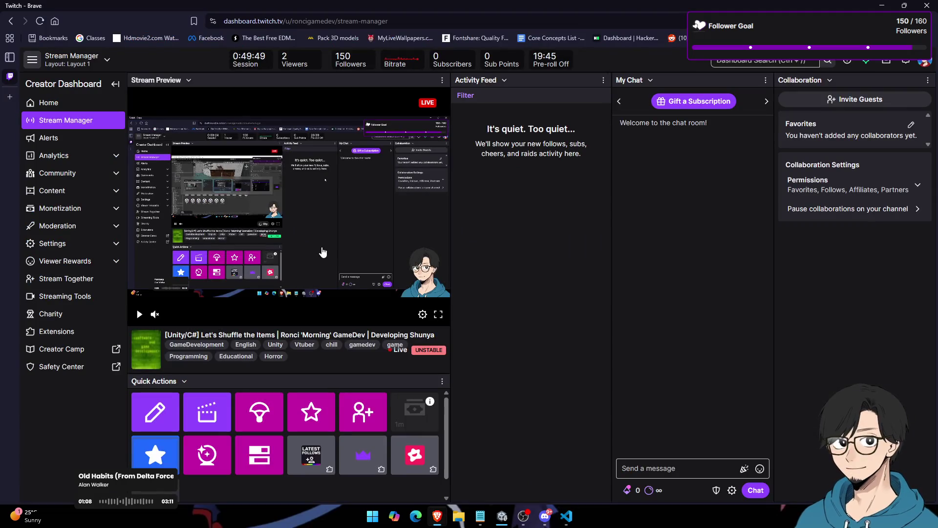
pyautogui.hotkey('alt', 'Tab')
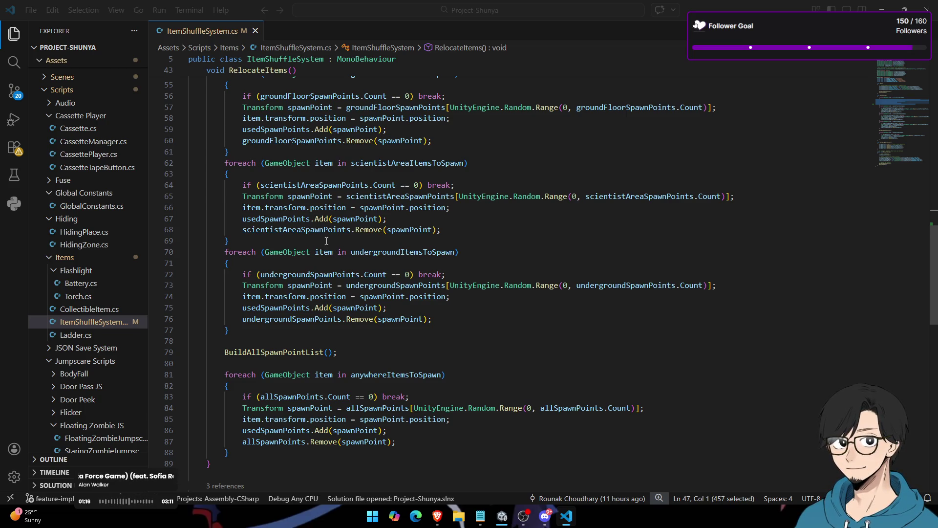
pyautogui.moveTo(545, 516)
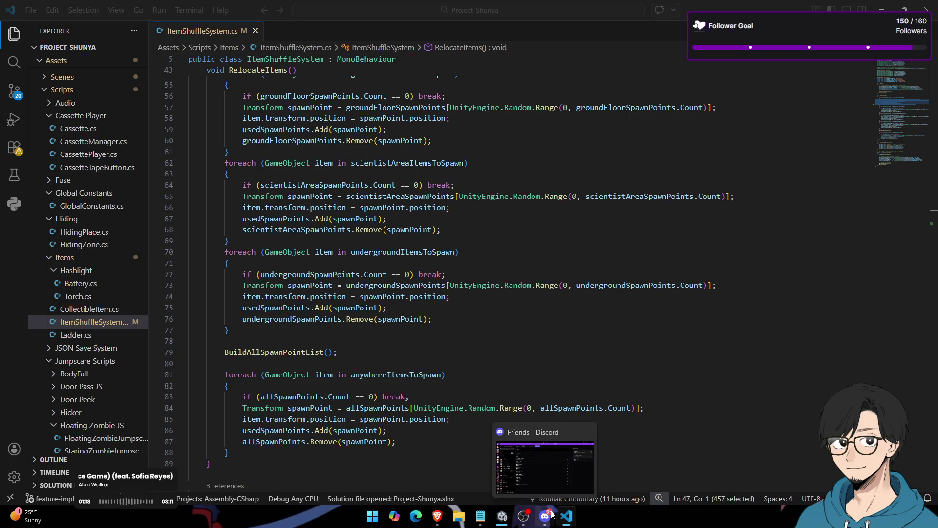
pyautogui.hotkey('alt', 'Tab')
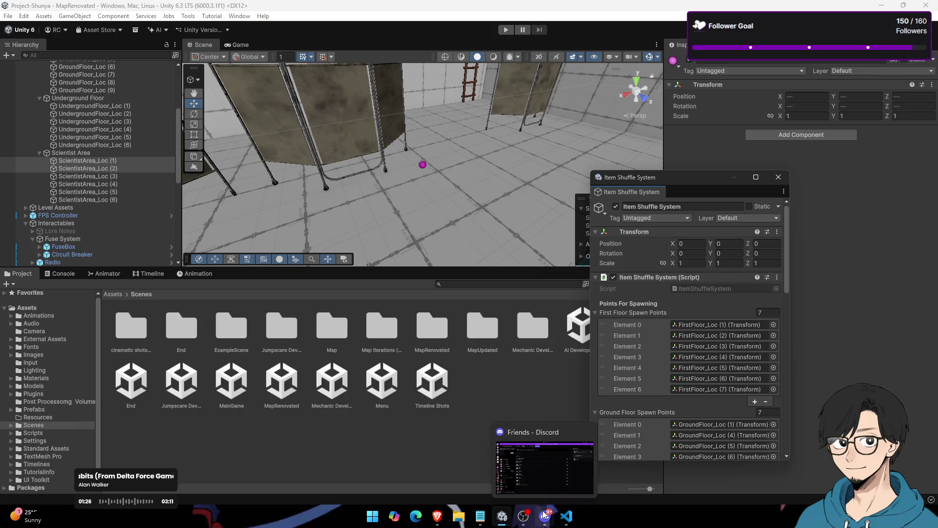
# Step: Play the game with the Console shown and confirm Torch spawned at FirstFloor_Loc (2)
pyautogui.click(52, 274)
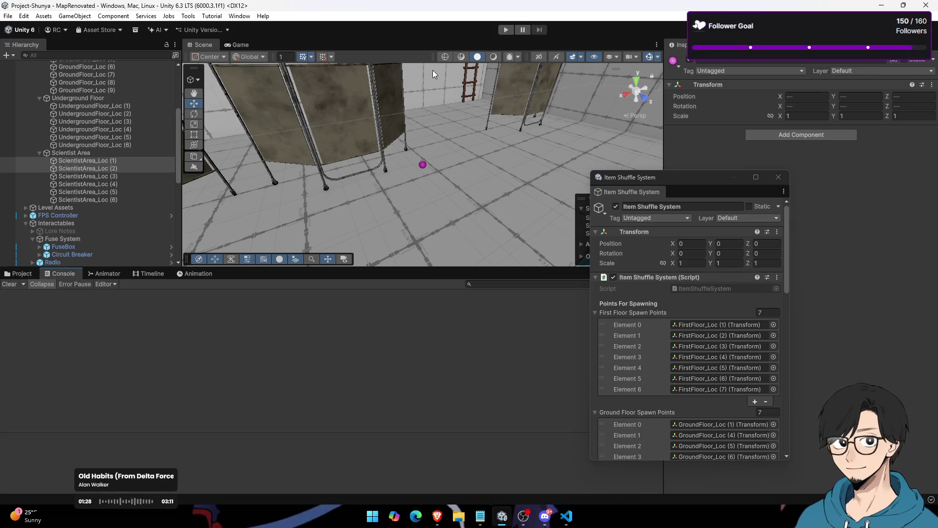
pyautogui.click(509, 30)
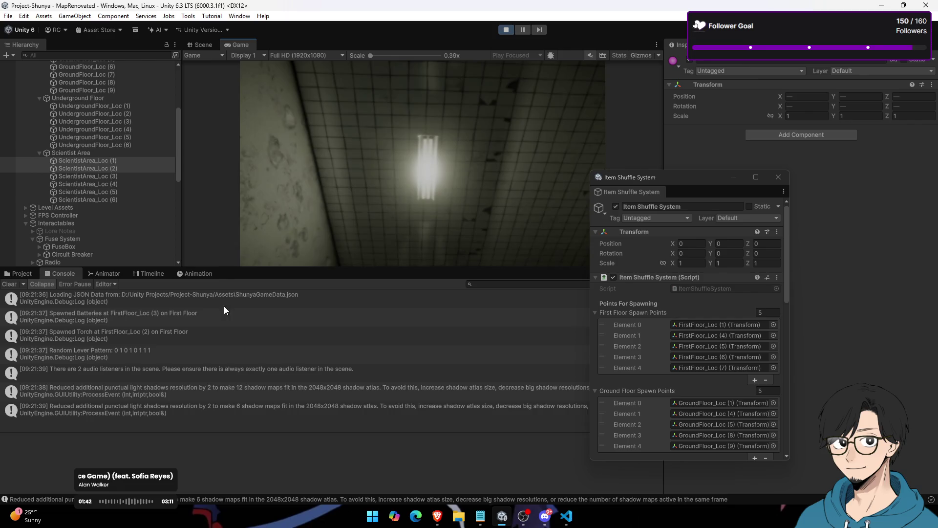
pyautogui.click(149, 330)
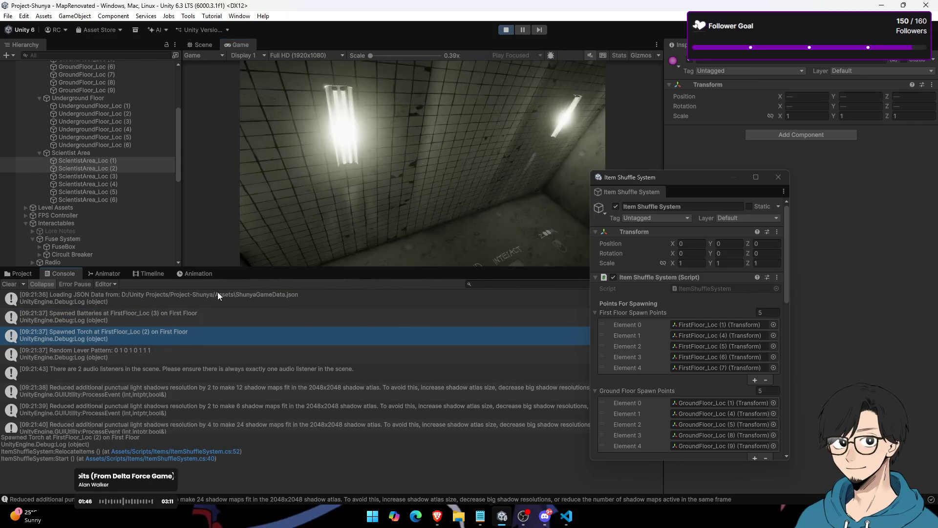
pyautogui.hotkey('alt', 'Tab')
pyautogui.scroll(3, 407, 272)
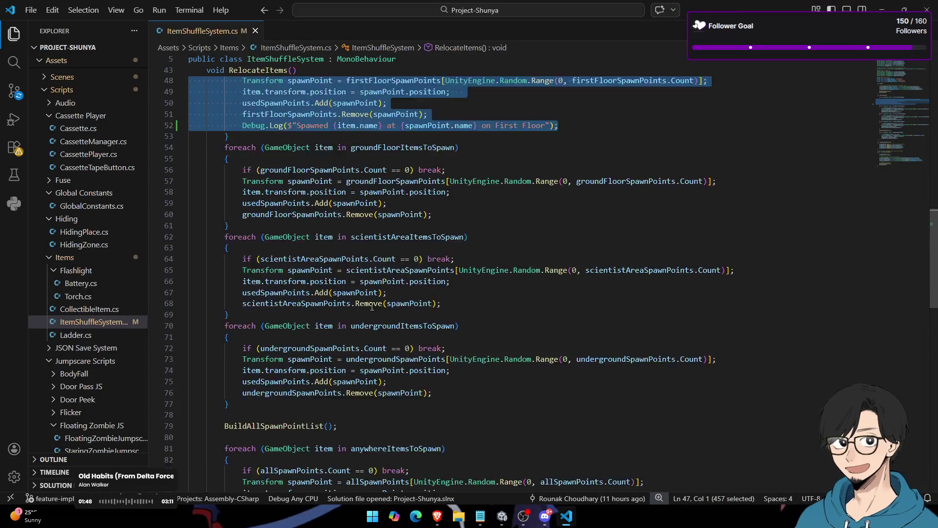
# Step: Add a SpawnItemsAtRandomPoint method below ReshuffleItems, accepting the suggested Copilot body
pyautogui.scroll(-15, 372, 294)
pyautogui.scroll(2, 332, 317)
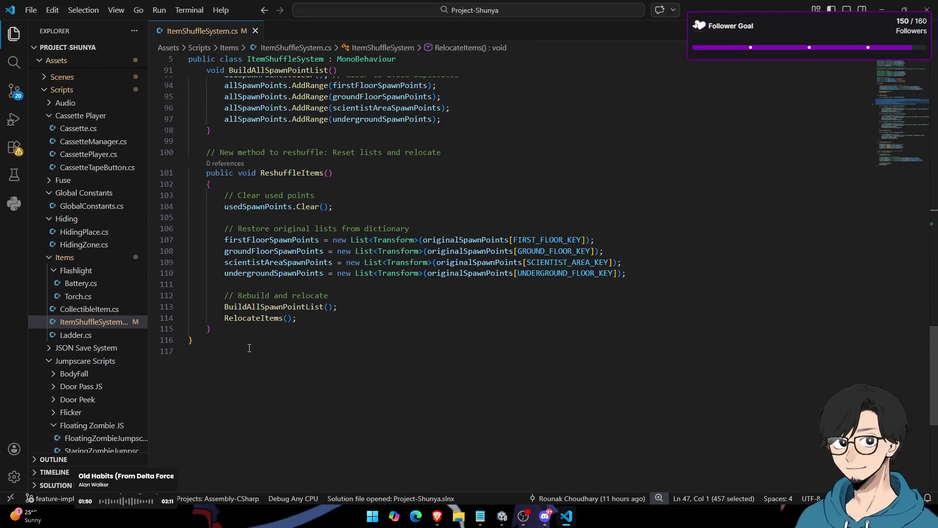
pyautogui.click(276, 327)
pyautogui.press('Return')
pyautogui.press('Return')
pyautogui.write('void Spawn')
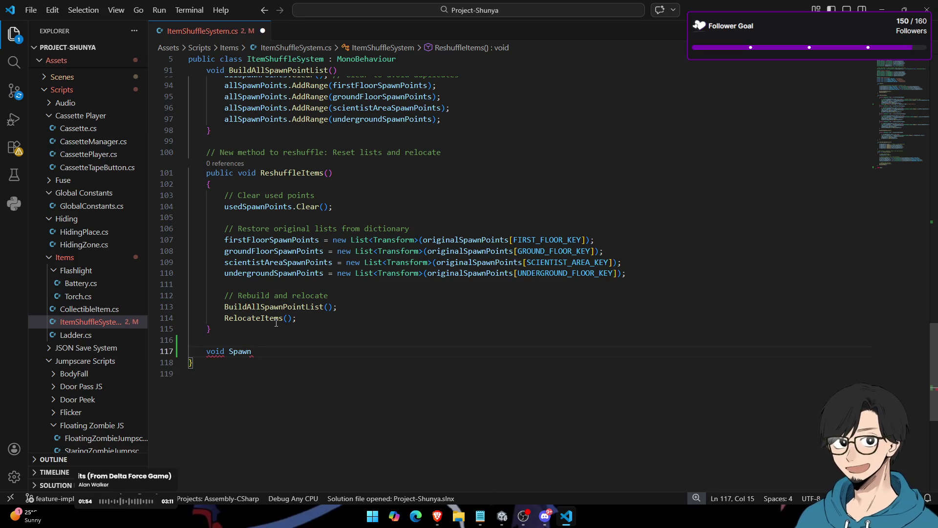
pyautogui.write('ItemAtRandomPoint')
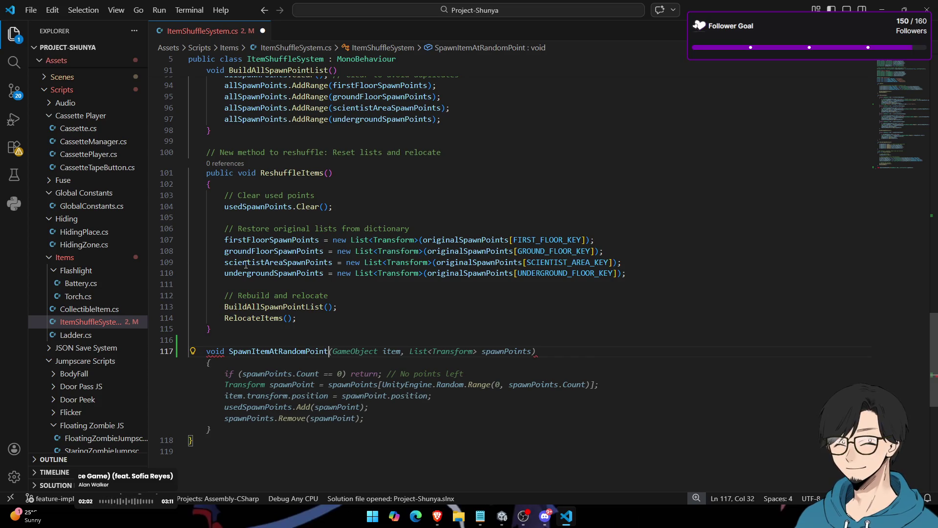
pyautogui.write('s')
pyautogui.press('Return')
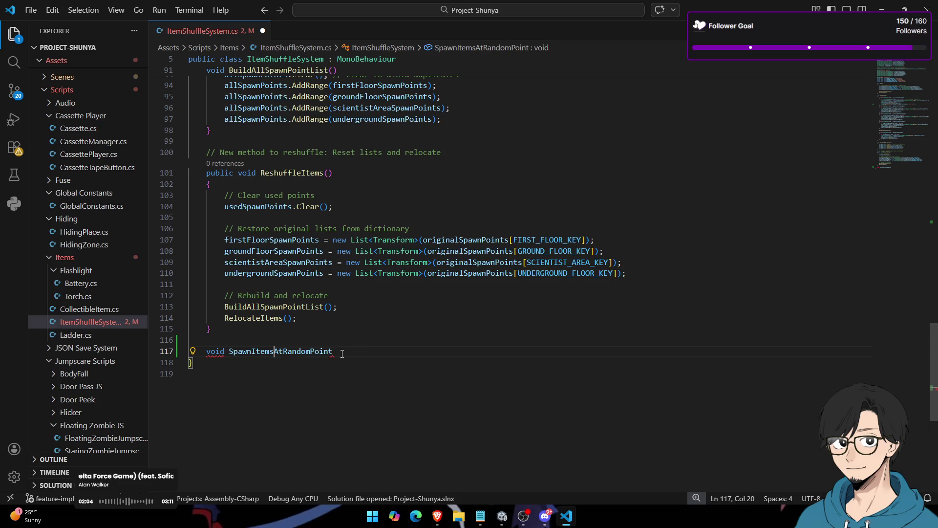
pyautogui.write('(')
pyautogui.scroll(10, 366, 235)
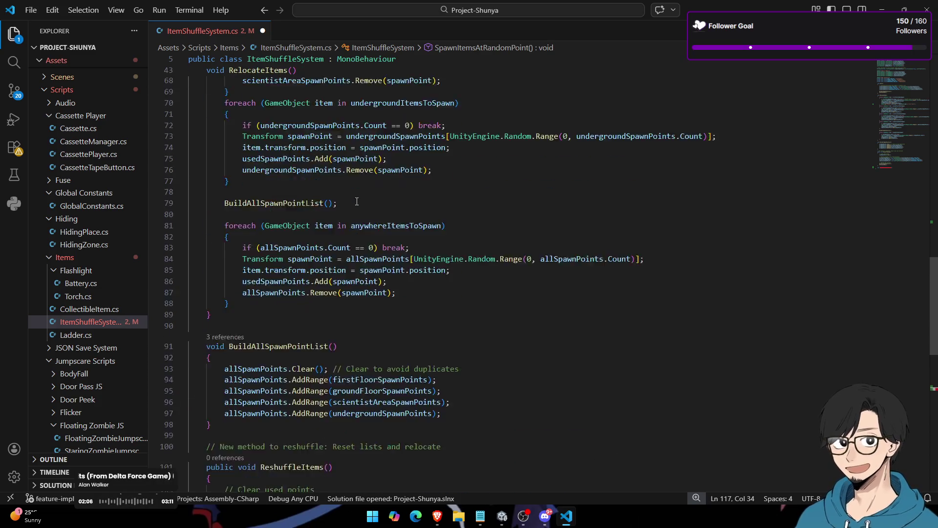
pyautogui.scroll(15, 387, 257)
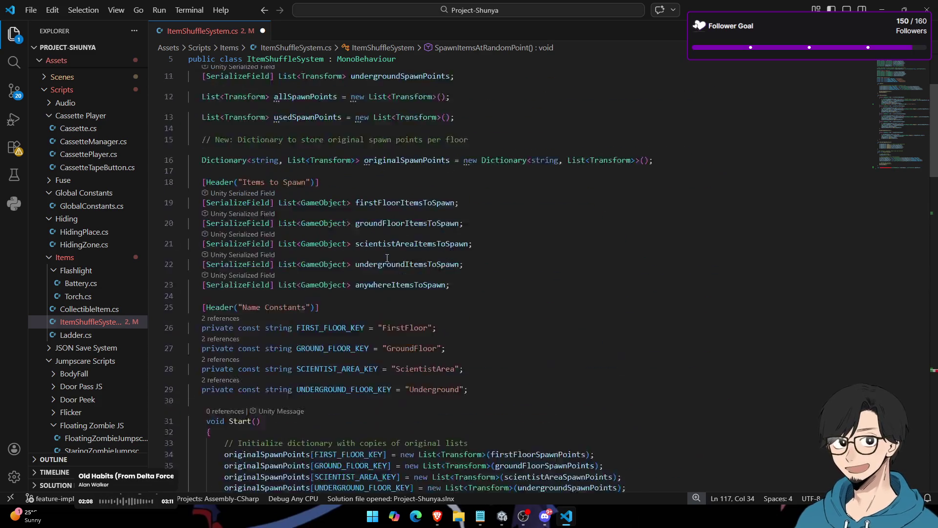
pyautogui.scroll(-20, 387, 258)
pyautogui.scroll(-13, 388, 258)
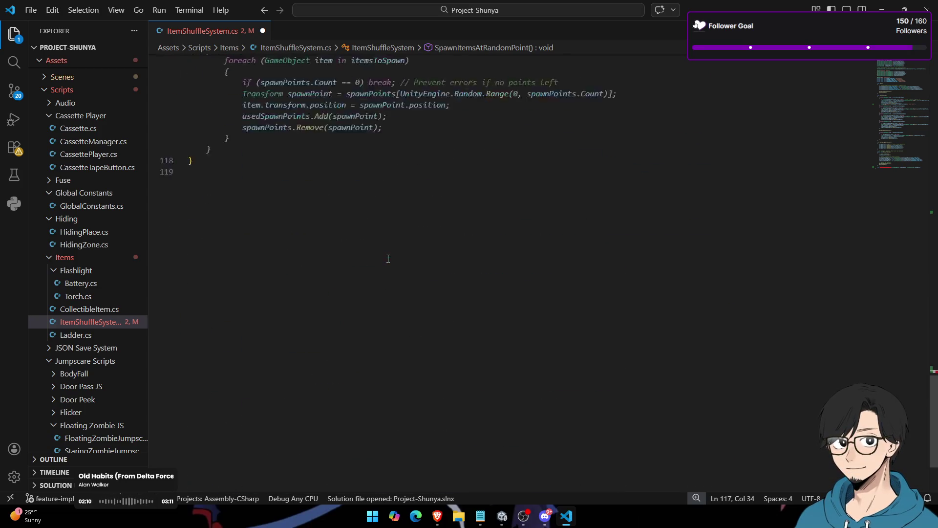
pyautogui.scroll(4, 384, 255)
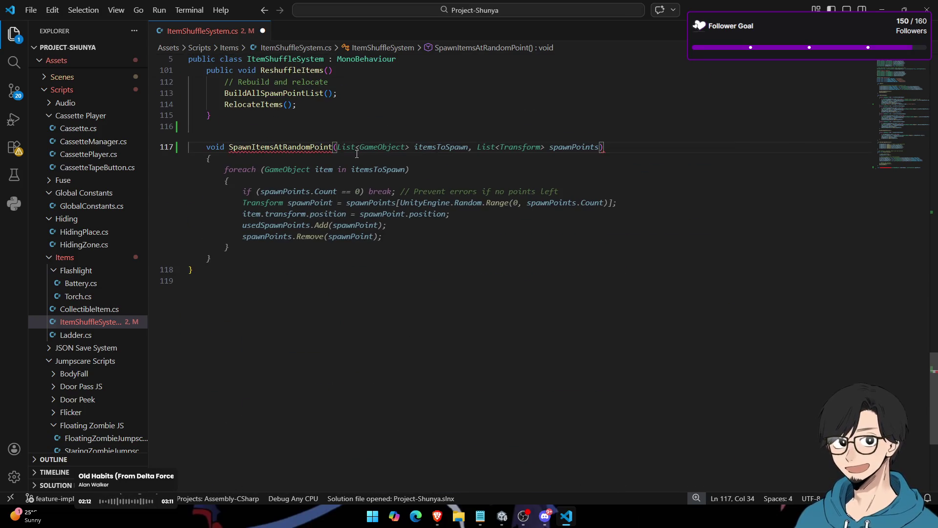
pyautogui.press('Tab')
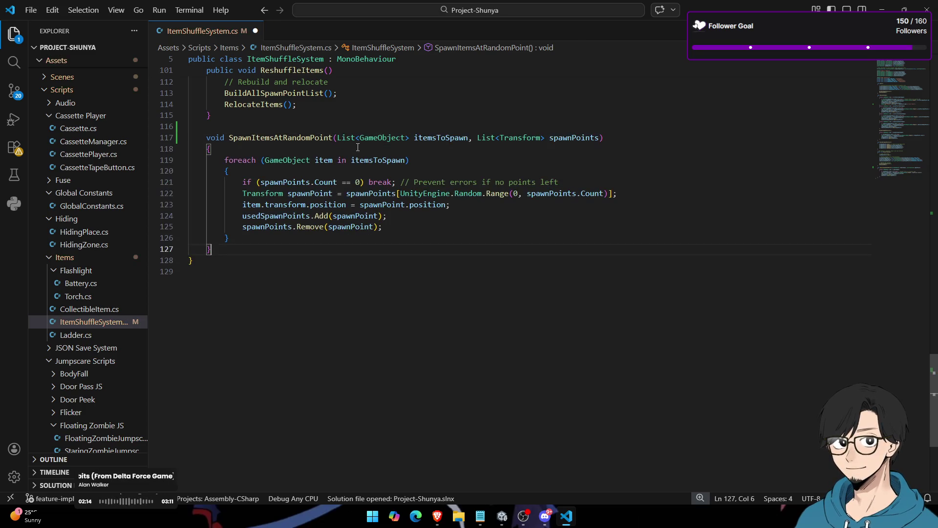
# Step: Review the new method's itemsToSpawn and spawnPoints parameters and its SpawnItemsAtRandomPoint name
pyautogui.click(565, 138)
pyautogui.doubleClick(441, 138)
pyautogui.doubleClick(559, 147)
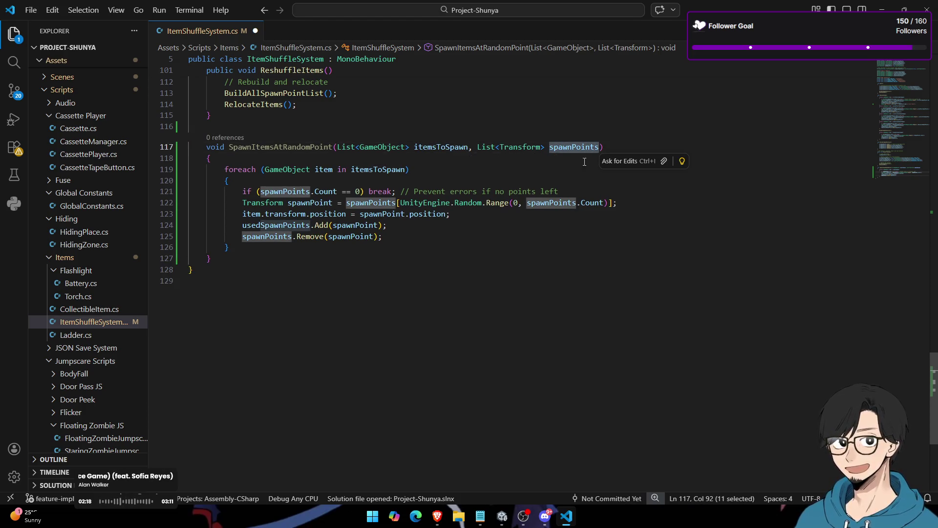
pyautogui.doubleClick(444, 147)
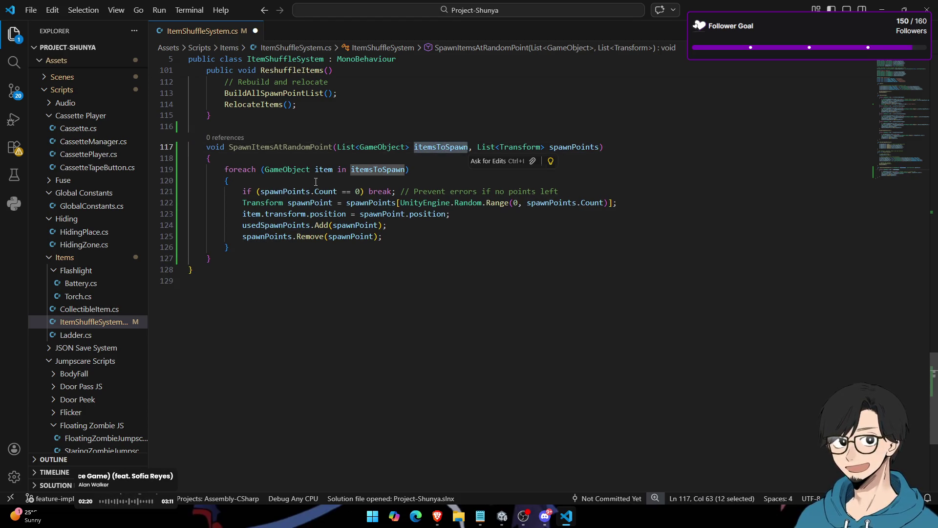
pyautogui.scroll(2, 390, 211)
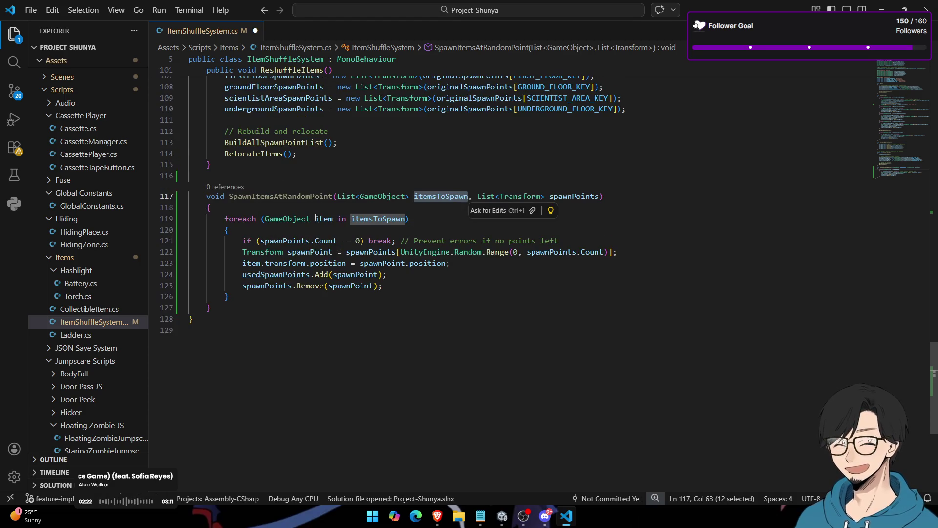
pyautogui.doubleClick(255, 196)
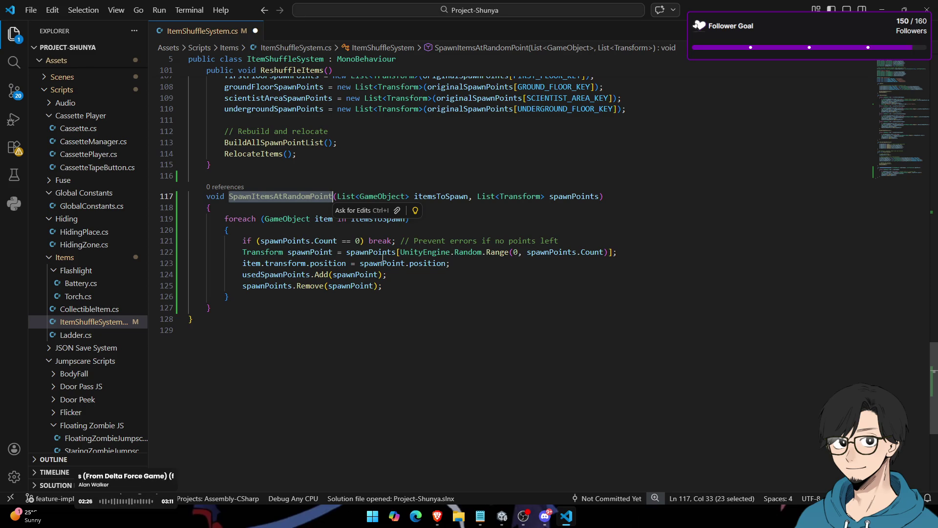
pyautogui.scroll(20, 329, 297)
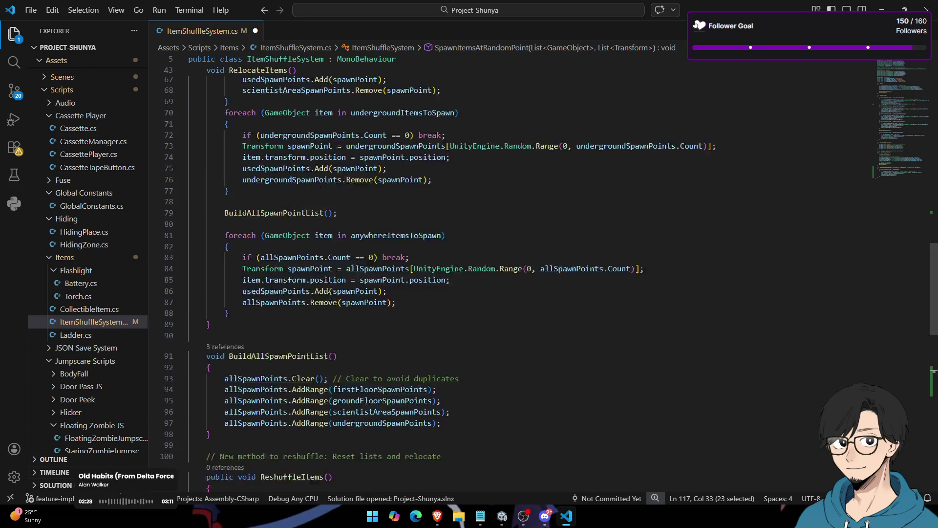
# Step: Add a Debug.Log spawn message after the spawn-point removal line, dropping the 'First Floor' name
pyautogui.scroll(2, 331, 292)
pyautogui.moveTo(556, 257); pyautogui.dragTo(243, 257)
pyautogui.hotkey('ctrl', 'c')
pyautogui.scroll(-11, 391, 206)
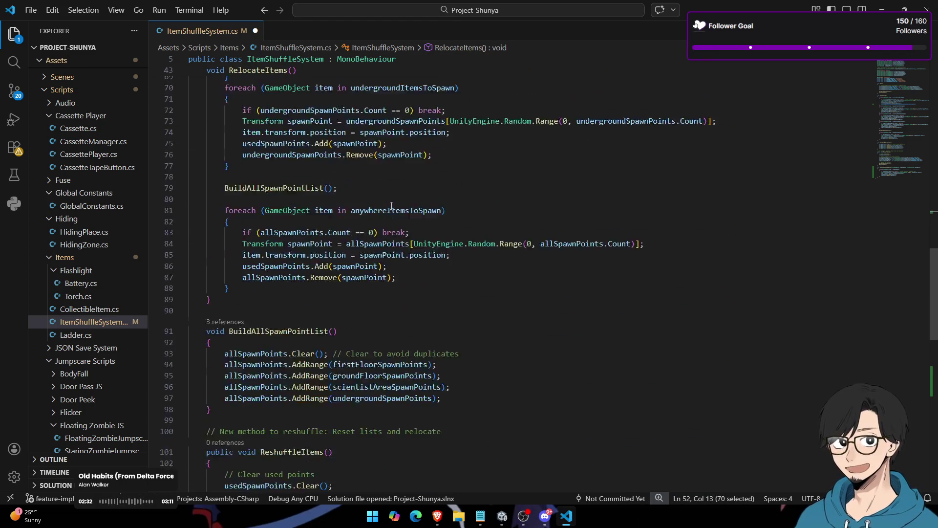
pyautogui.scroll(-12, 391, 205)
pyautogui.scroll(1, 418, 358)
pyautogui.click(417, 359)
pyautogui.press('Return')
pyautogui.hotkey('ctrl', 'v')
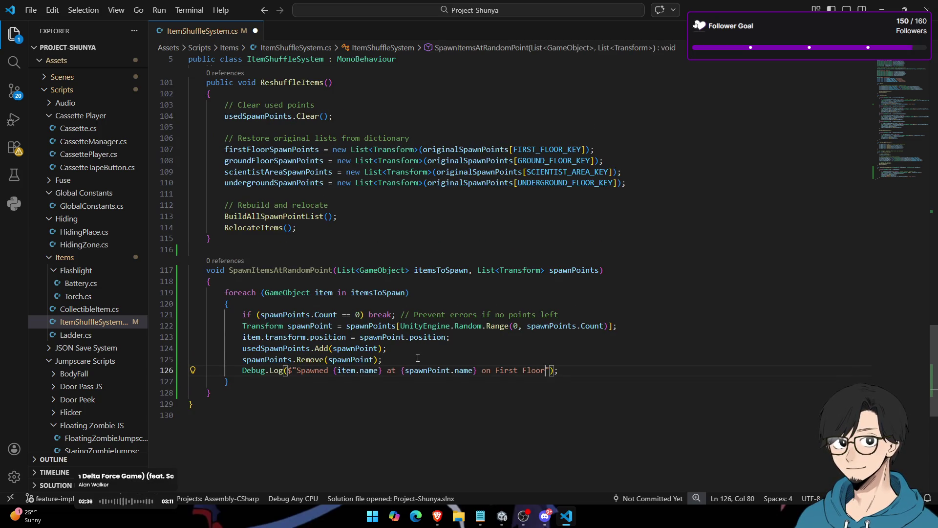
pyautogui.hotkey('ctrl', 'shift', 'Left')
pyautogui.hotkey('ctrl', 'shift', 'Left')
pyautogui.press('BackSpace')
pyautogui.press('BackSpace')
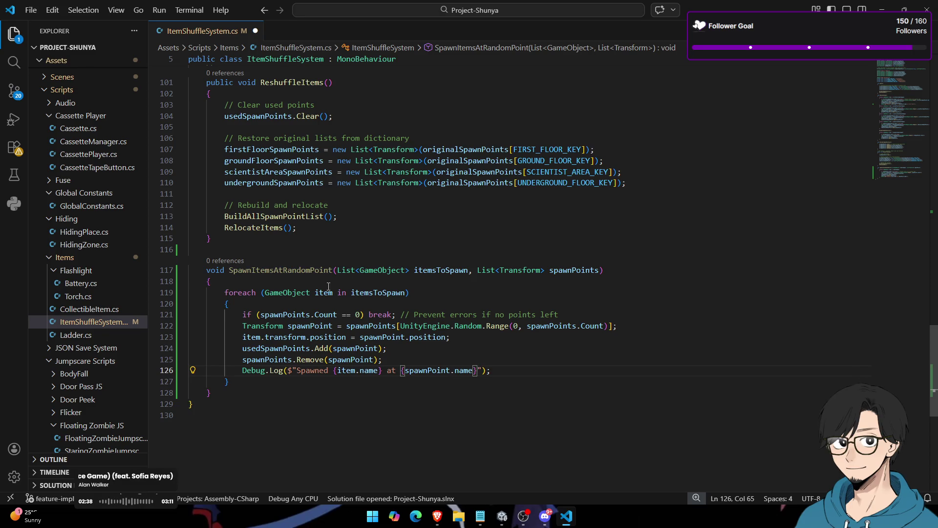
# Step: Insert a first-floor SpawnItemsAtRandomPoint call at the top of RelocateItems
pyautogui.scroll(1, 299, 293)
pyautogui.doubleClick(299, 297)
pyautogui.hotkey('ctrl', 'c')
pyautogui.scroll(20, 300, 299)
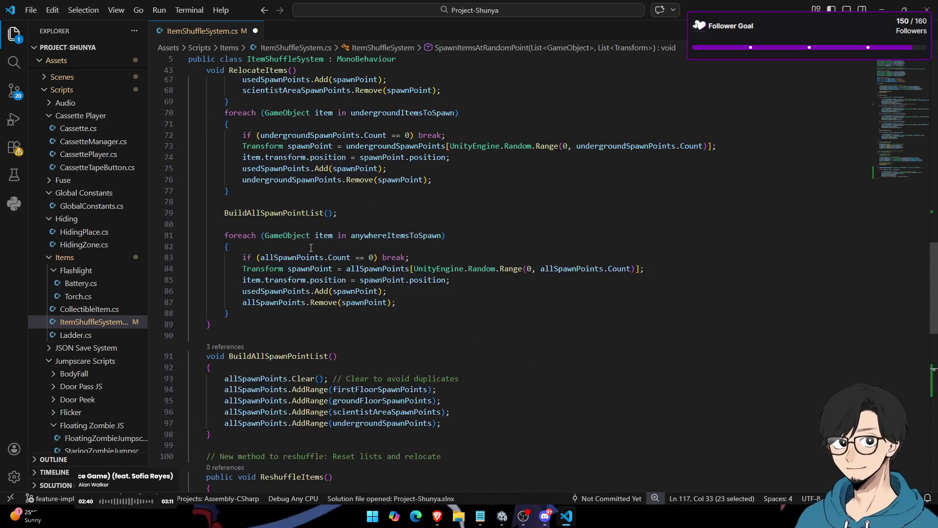
pyautogui.click(319, 219)
pyautogui.press('Return')
pyautogui.hotkey('ctrl', 'v')
pyautogui.write('(')
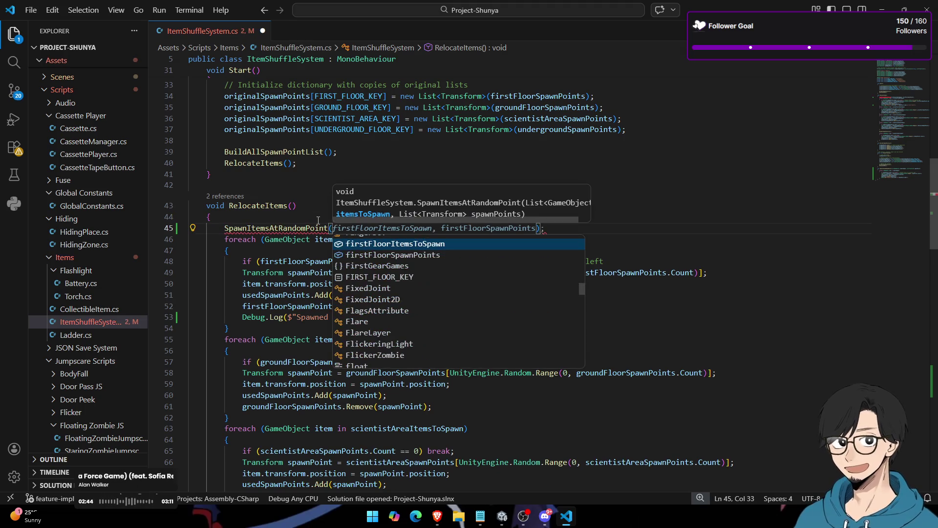
pyautogui.press('Tab')
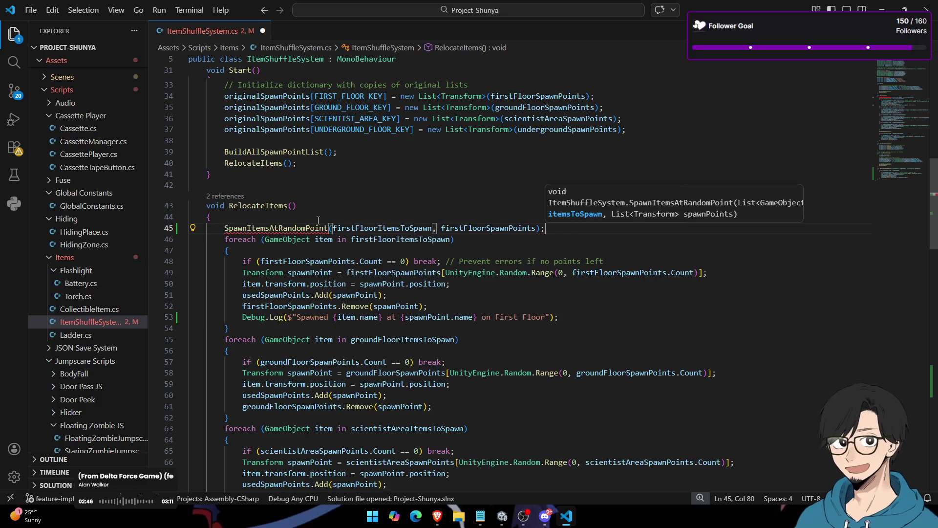
# Step: Add SpawnItemsAtRandomPoint calls for ground floor, scientist area, underground and anywhere items
pyautogui.press('Tab')
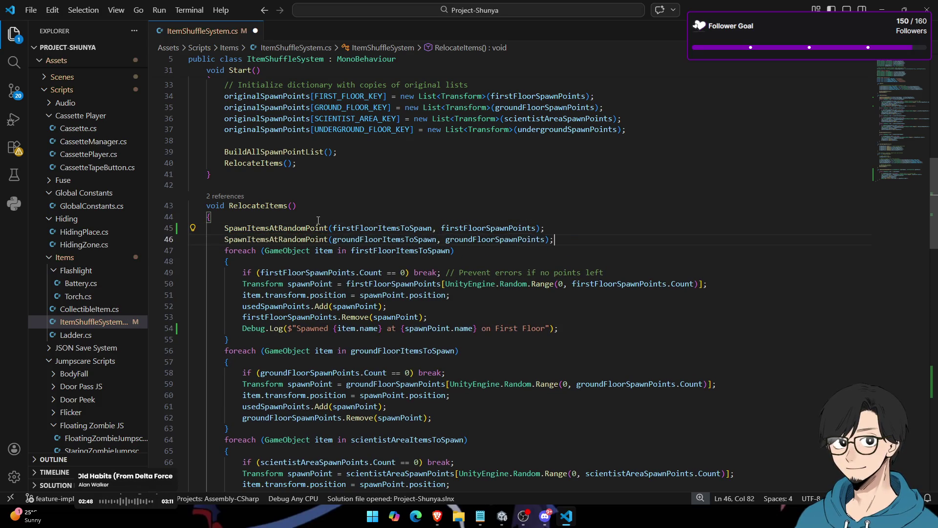
pyautogui.press('Return')
pyautogui.press('Tab')
pyautogui.press('Return')
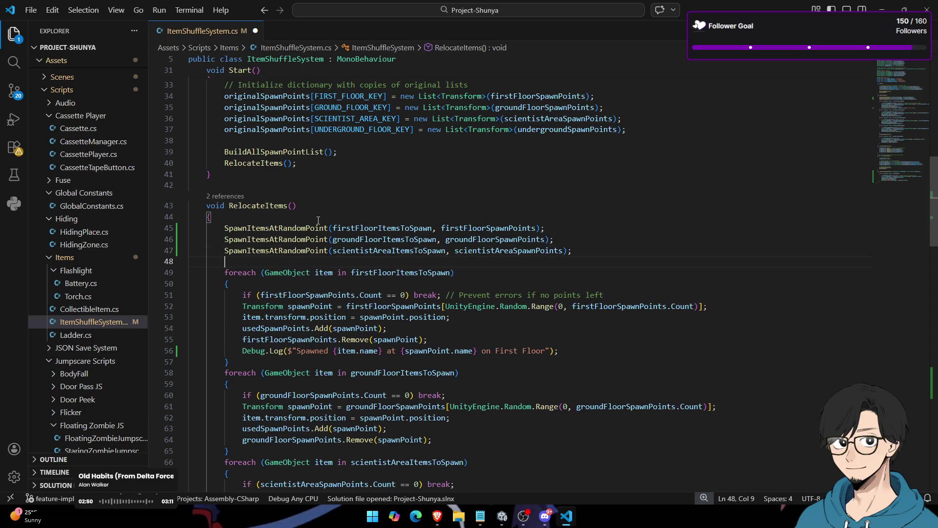
pyautogui.press('Tab')
pyautogui.press('Return')
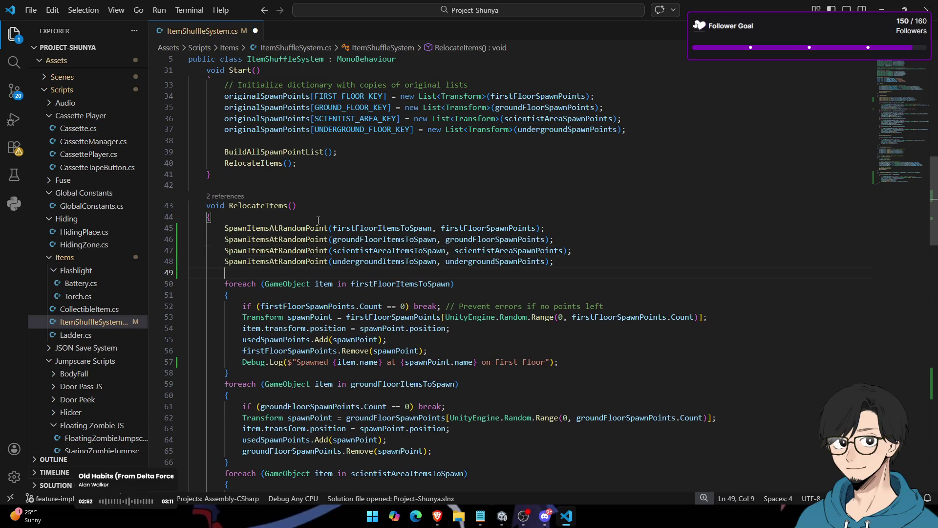
pyautogui.press('Tab')
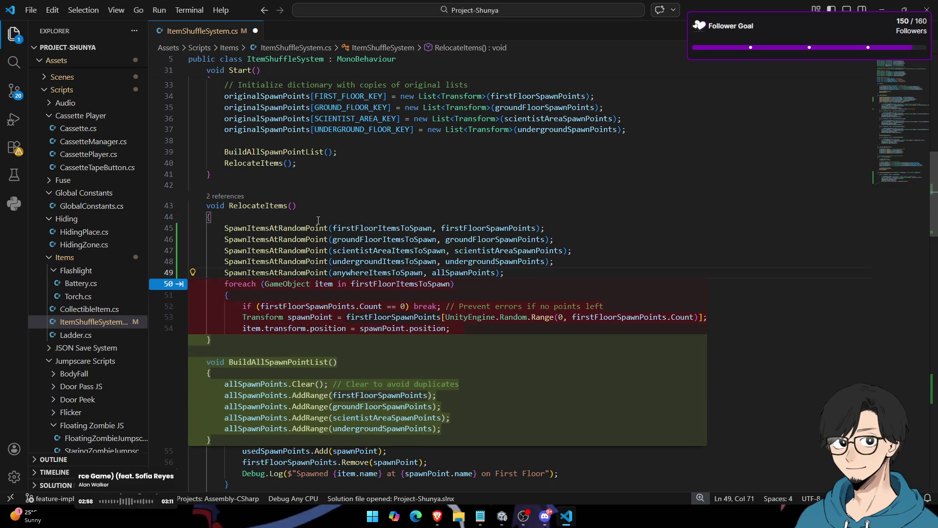
# Step: Undo the suggested block, delete the old per-area foreach loops, and move BuildAllSpawnPointList() above the anywhere spawn
pyautogui.scroll(-5, 318, 220)
pyautogui.press('Tab')
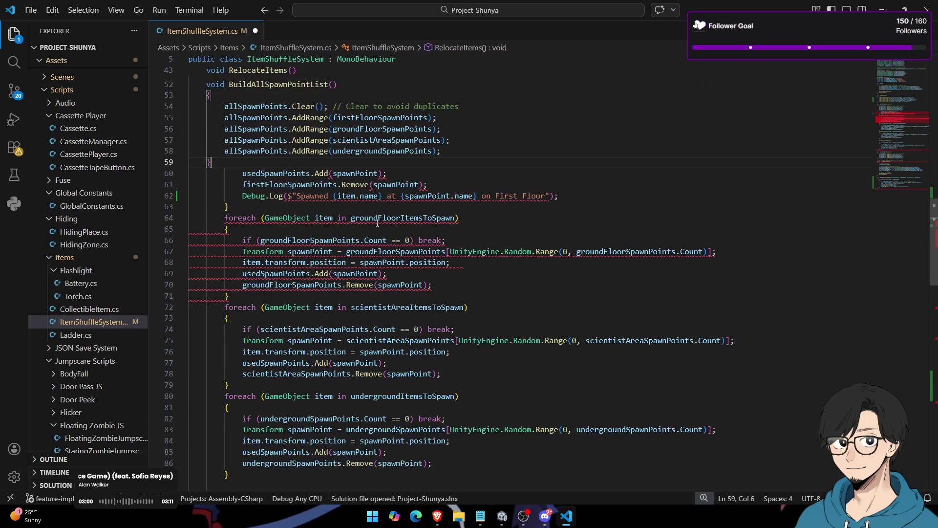
pyautogui.hotkey('ctrl', 'z')
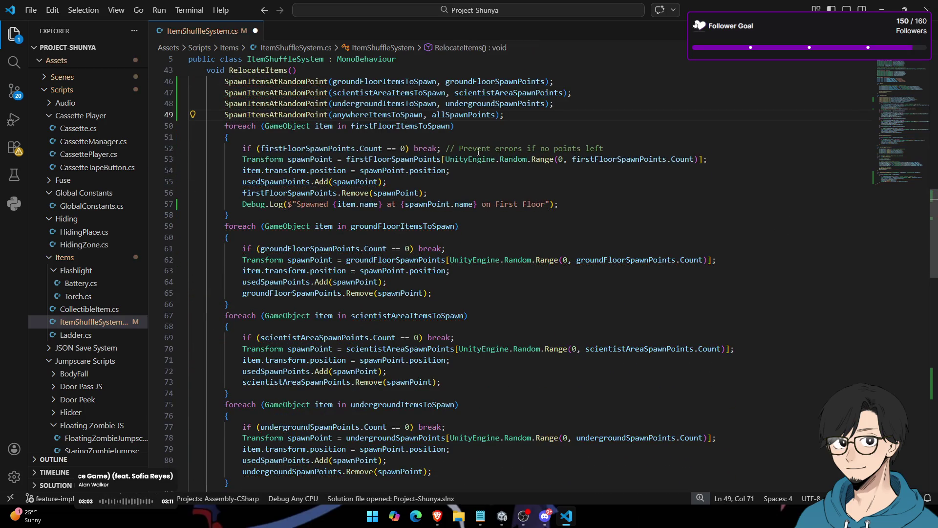
pyautogui.hotkey('shift', 'Right')
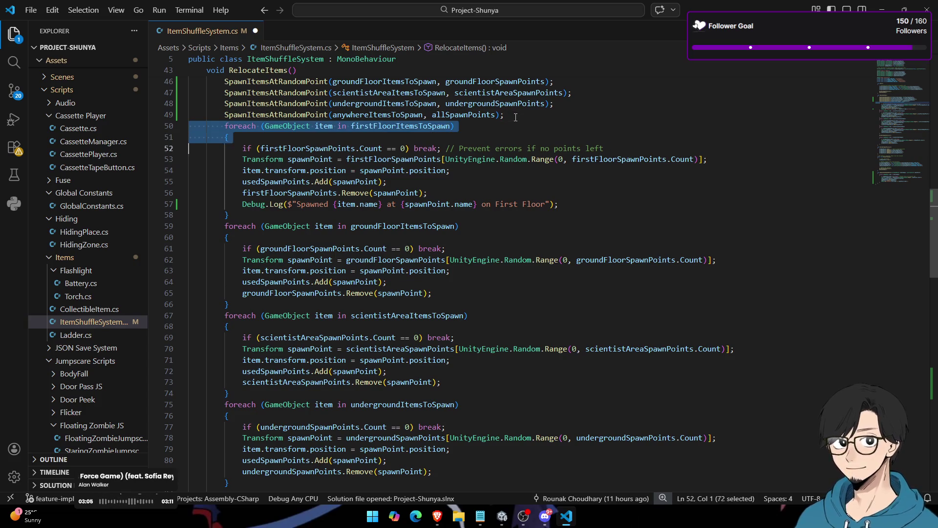
pyautogui.hotkey('shift', 'Down')
pyautogui.hotkey('shift', 'Down')
pyautogui.hotkey('shift', 'Down')
pyautogui.hotkey('shift', 'Down')
pyautogui.hotkey('shift', 'Down')
pyautogui.hotkey('shift', 'Down')
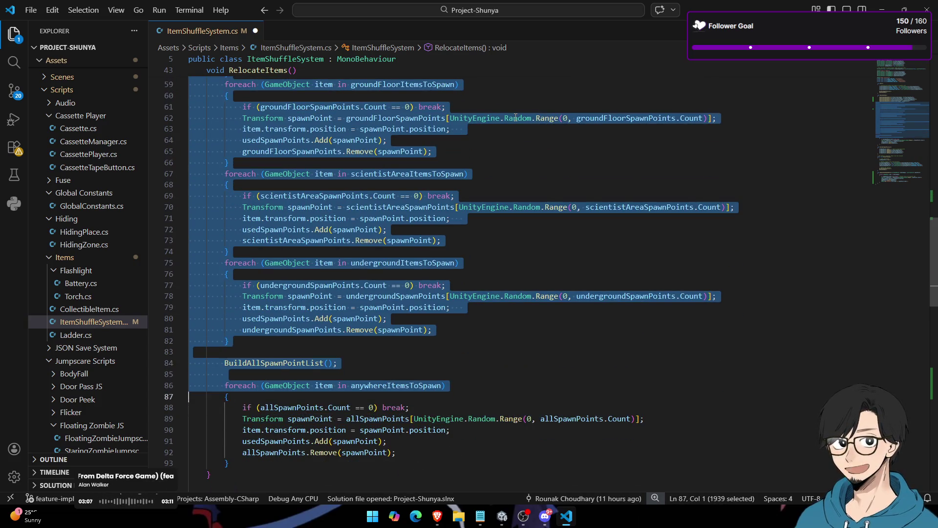
pyautogui.hotkey('shift', 'Up')
pyautogui.hotkey('shift', 'Up')
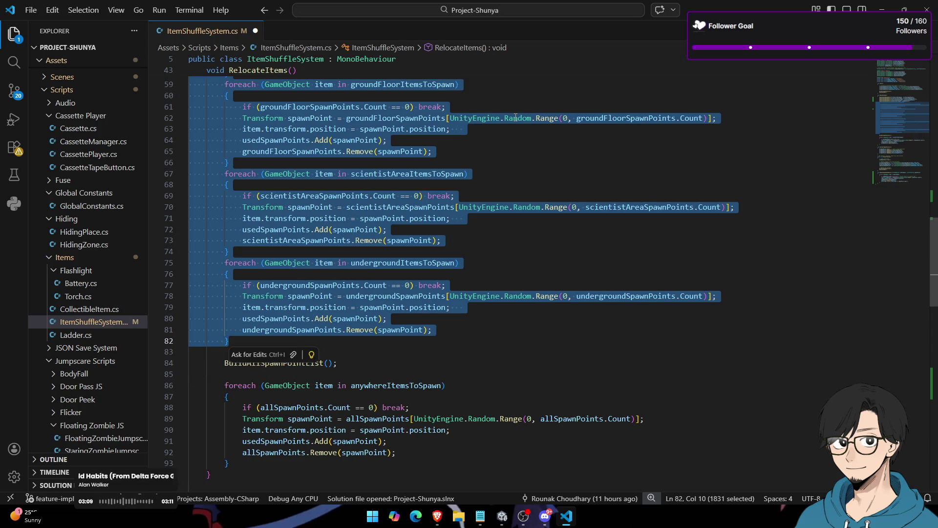
pyautogui.press('BackSpace')
pyautogui.press('Down')
pyautogui.press('Down')
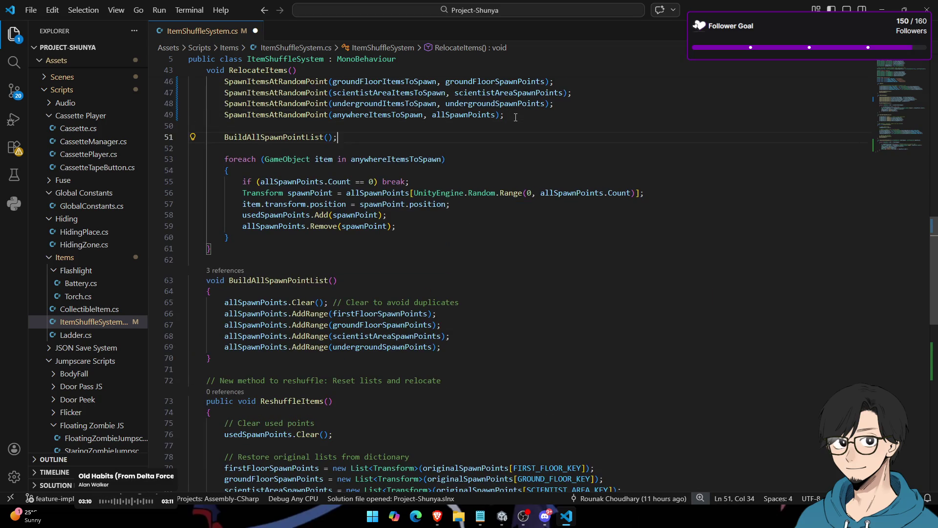
pyautogui.hotkey('alt', 'Up')
pyautogui.hotkey('alt', 'Up')
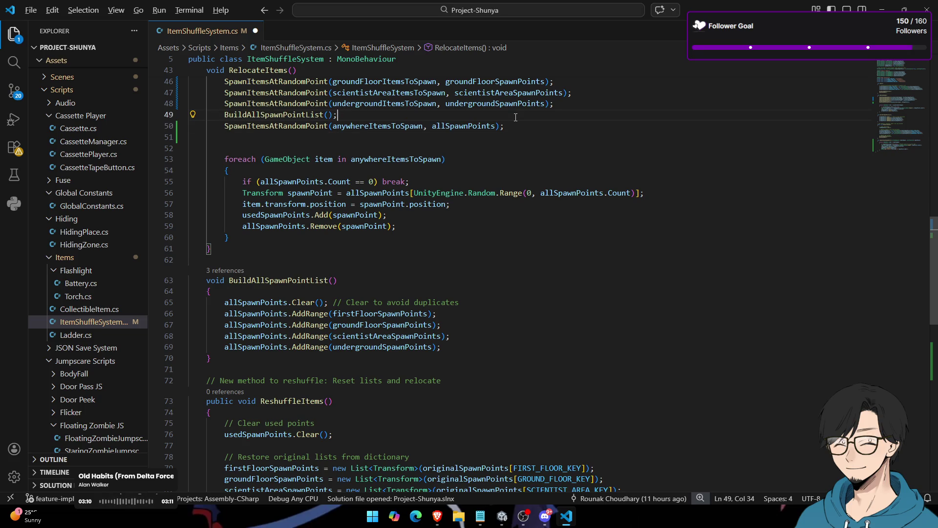
pyautogui.press('Down')
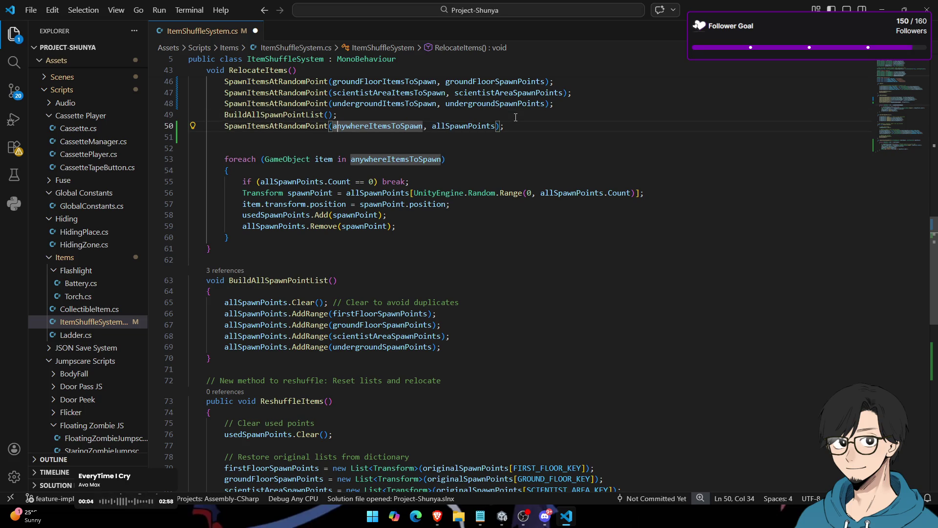
# Step: Work on the ground floor spawn call line, undoing an accidental duplicate
pyautogui.scroll(2, 537, 128)
pyautogui.click(601, 155)
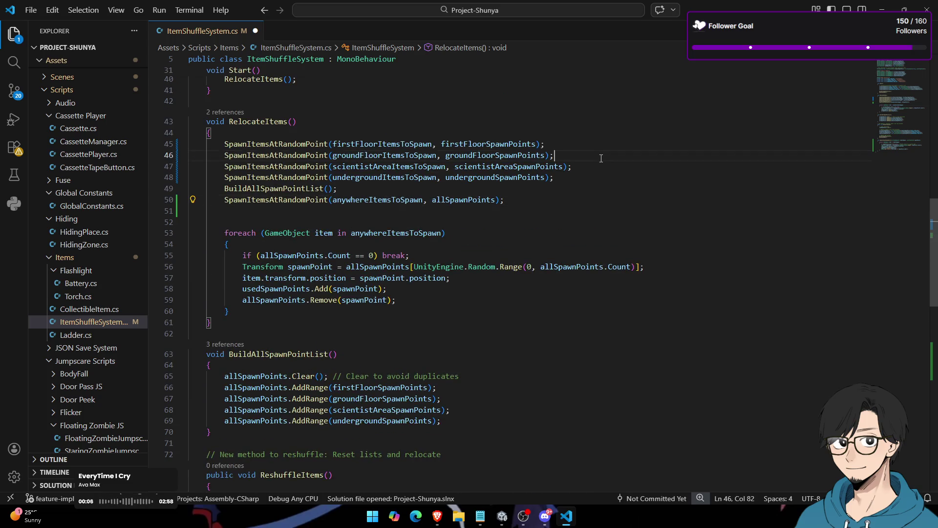
pyautogui.hotkey('shift', 'Home')
pyautogui.hotkey('ctrl', 'shift', 'Right')
pyautogui.hotkey('ctrl', 'shift', 'Left')
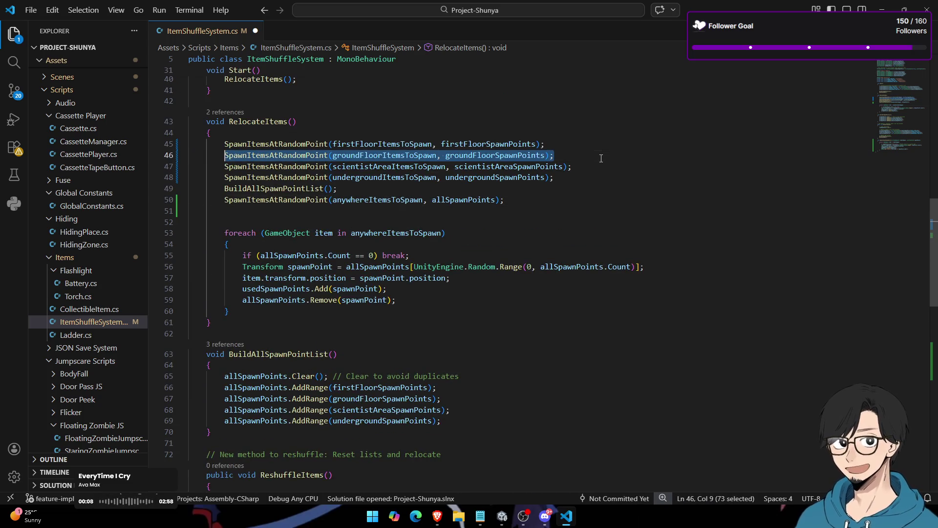
pyautogui.press('End')
pyautogui.press('Up')
pyautogui.press('Down')
pyautogui.hotkey('shift', 'alt', 'Up')
pyautogui.hotkey('ctrl', 'shift', 'Left')
pyautogui.hotkey('ctrl', 'shift', 'Left')
pyautogui.hotkey('ctrl', 'shift', 'Left')
pyautogui.hotkey('ctrl', 'shift', 'Left')
pyautogui.hotkey('ctrl', 'shift', 'Left')
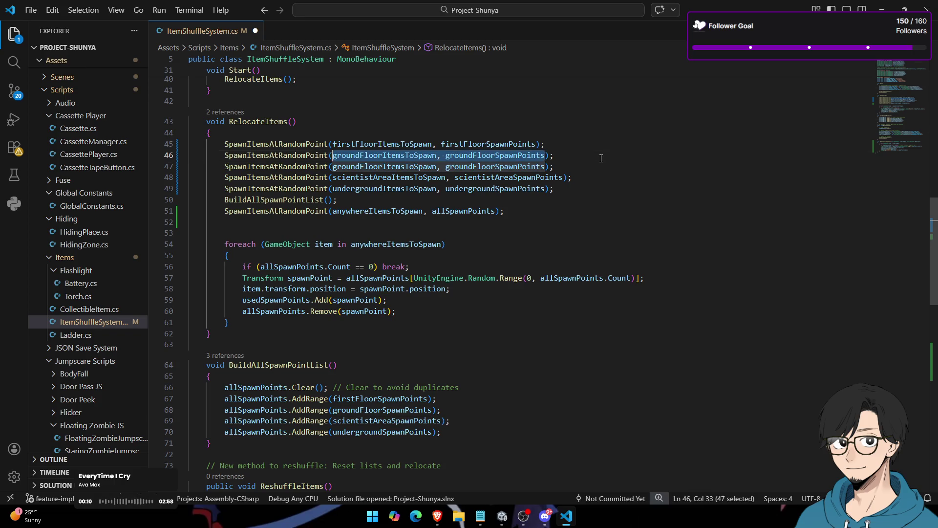
pyautogui.hotkey('ctrl', 'shift', 'Right')
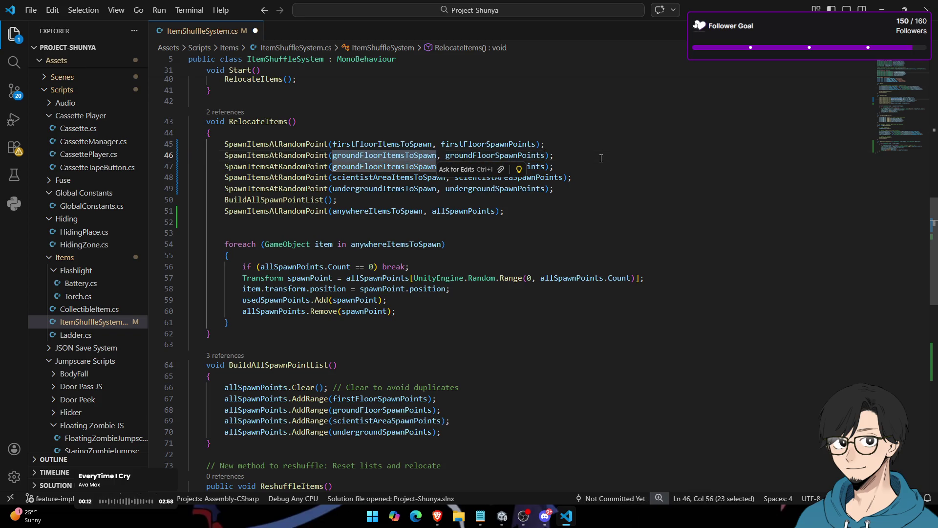
pyautogui.hotkey('ctrl', 'z')
# Step: Verify each spawn call's items argument and delete the leftover anywhere foreach loop
pyautogui.doubleClick(381, 144)
pyautogui.doubleClick(384, 155)
pyautogui.doubleClick(385, 167)
pyautogui.doubleClick(384, 178)
pyautogui.doubleClick(378, 200)
pyautogui.click(485, 225)
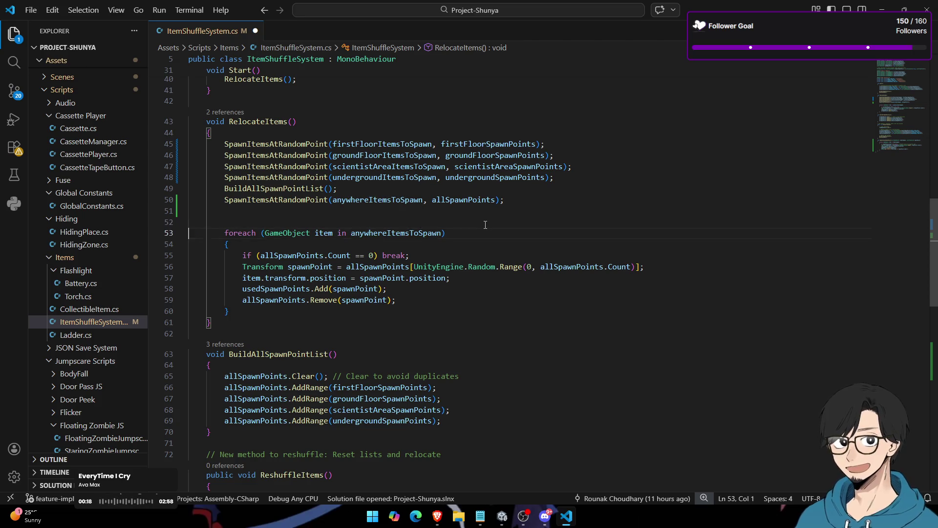
pyautogui.hotkey('shift', 'Down')
pyautogui.hotkey('shift', 'Down')
pyautogui.hotkey('shift', 'Down')
pyautogui.press('Delete')
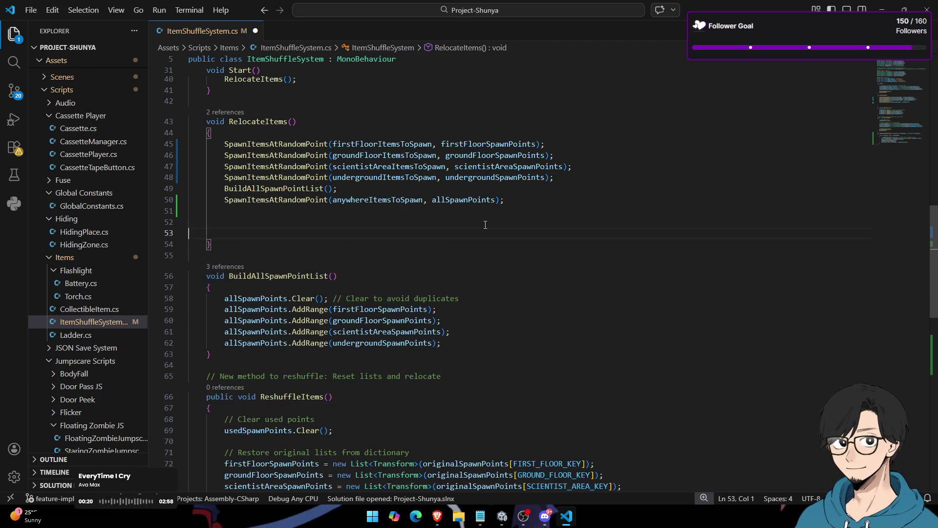
pyautogui.press('BackSpace')
pyautogui.press('BackSpace')
pyautogui.press('BackSpace')
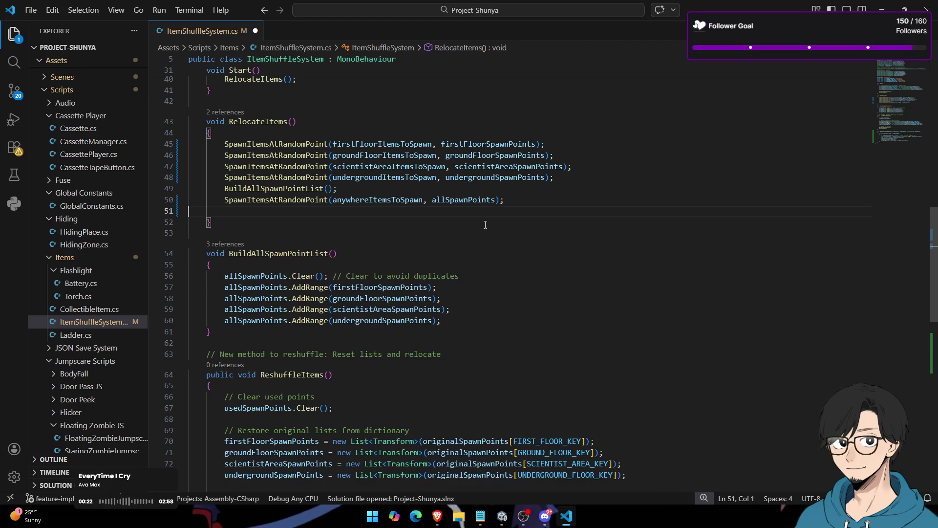
# Step: Highlight every use of BuildAllSpawnPointList in the script
pyautogui.scroll(-5, 485, 225)
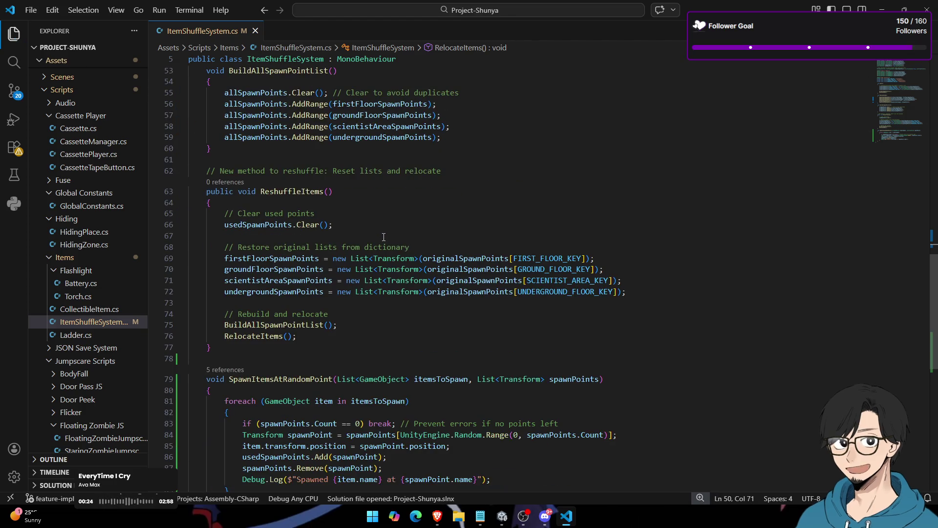
pyautogui.scroll(-5, 386, 252)
pyautogui.scroll(5, 387, 253)
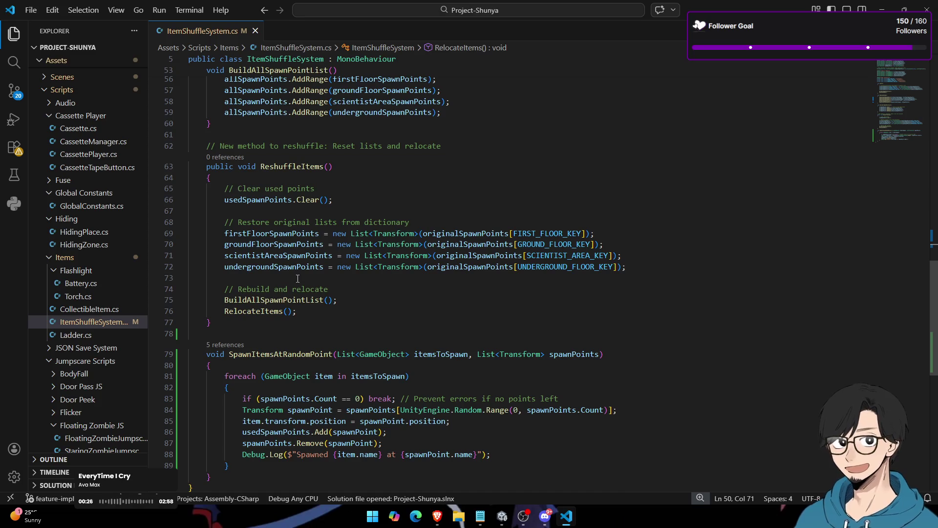
pyautogui.scroll(1, 302, 269)
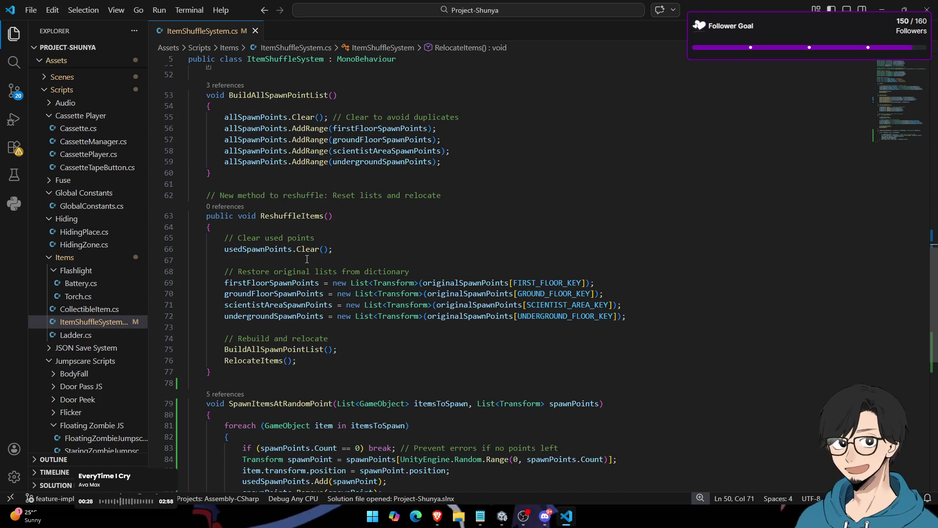
pyautogui.scroll(2, 416, 279)
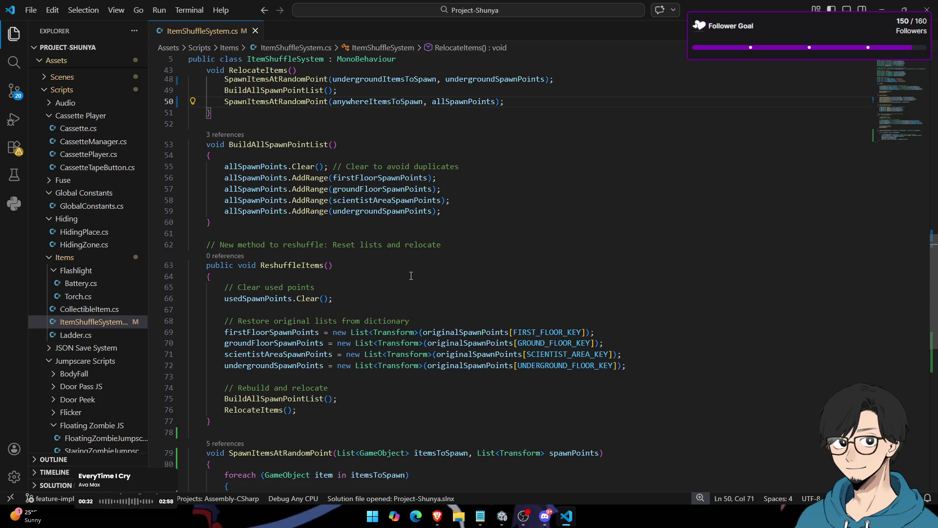
pyautogui.scroll(3, 411, 276)
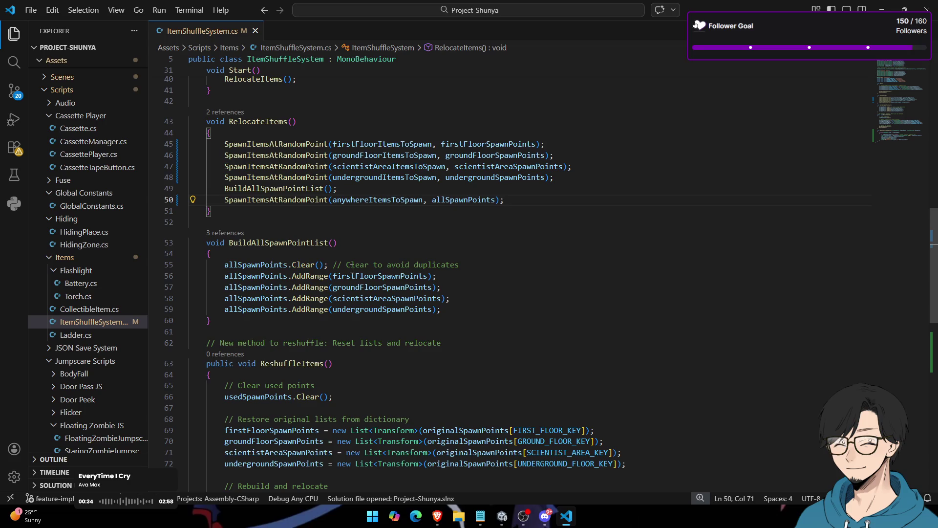
pyautogui.doubleClick(304, 244)
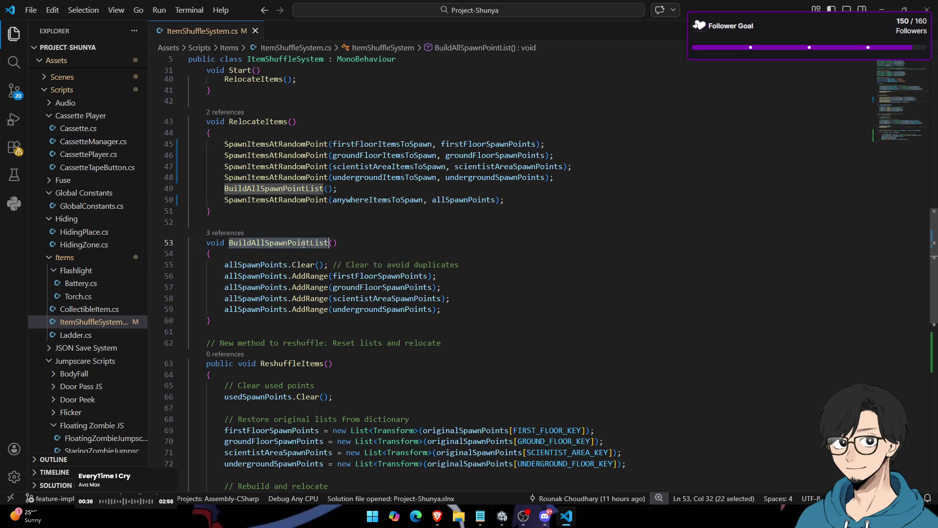
pyautogui.moveTo(344, 187); pyautogui.dragTo(224, 189)
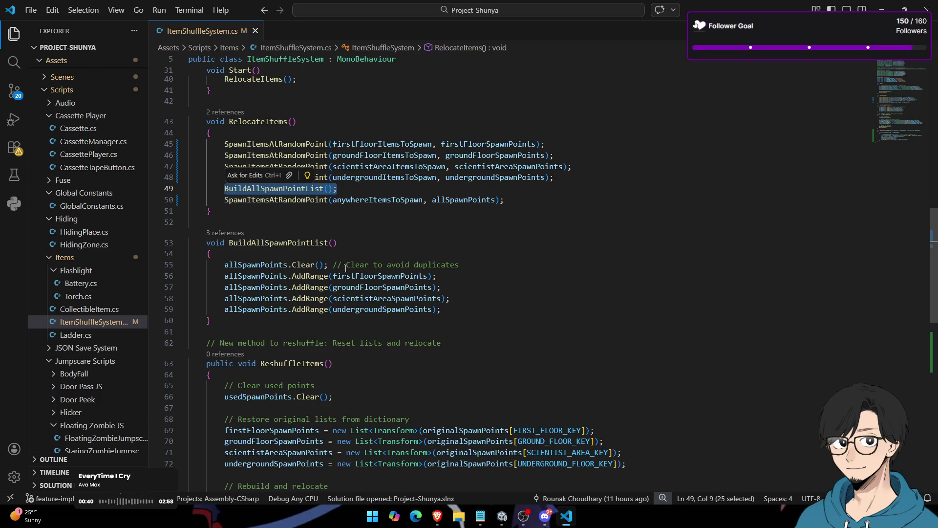
pyautogui.doubleClick(295, 243)
pyautogui.scroll(-4, 305, 258)
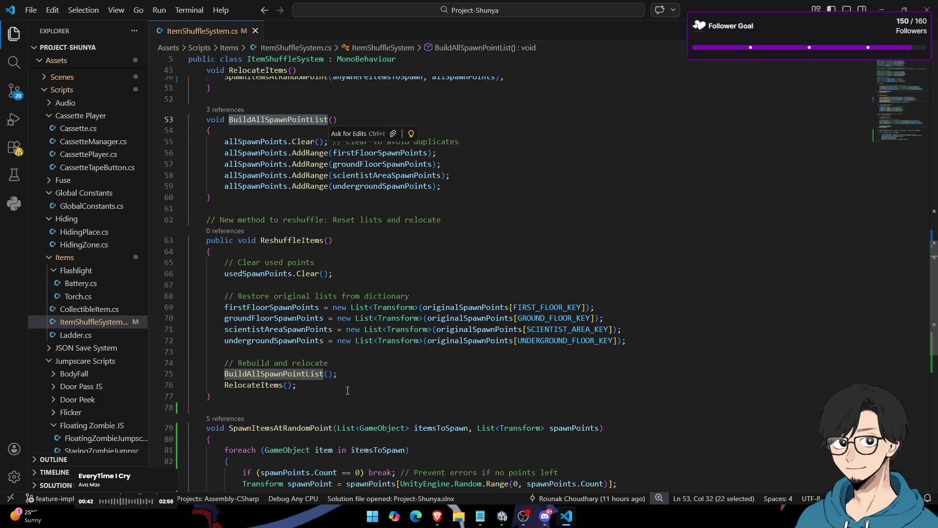
pyautogui.scroll(4, 349, 379)
pyautogui.scroll(-5, 348, 379)
# Step: Delete the BuildAllSpawnPointList() call in ReshuffleItems, save, and switch back to Unity
pyautogui.click(352, 351)
pyautogui.moveTo(390, 352); pyautogui.dragTo(175, 343)
pyautogui.click(378, 363)
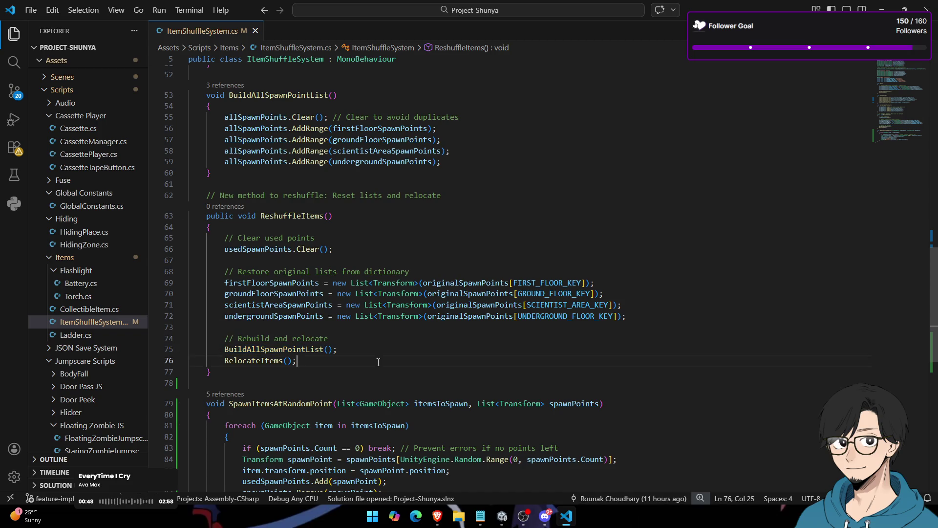
pyautogui.moveTo(385, 351)
pyautogui.mouseDown()
pyautogui.moveTo(195, 350)
pyautogui.moveTo(156, 340)
pyautogui.mouseUp()
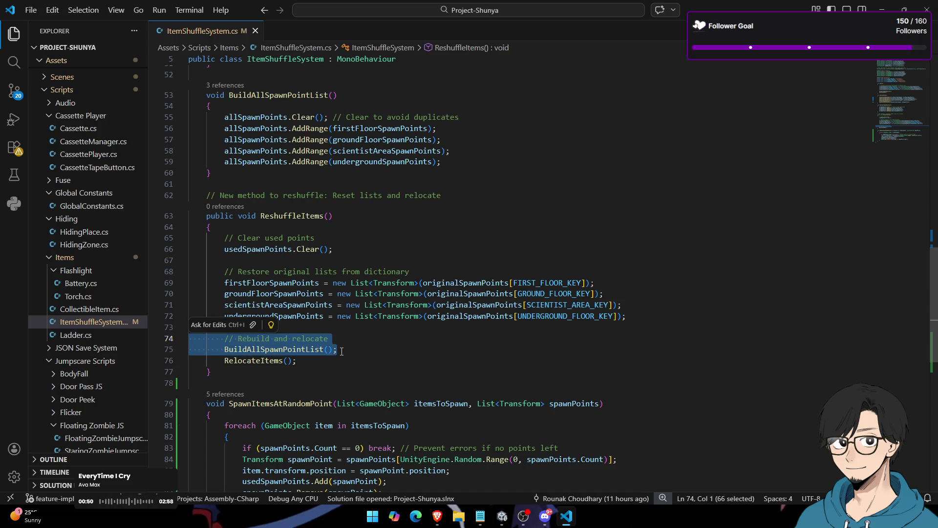
pyautogui.moveTo(342, 351); pyautogui.dragTo(150, 347)
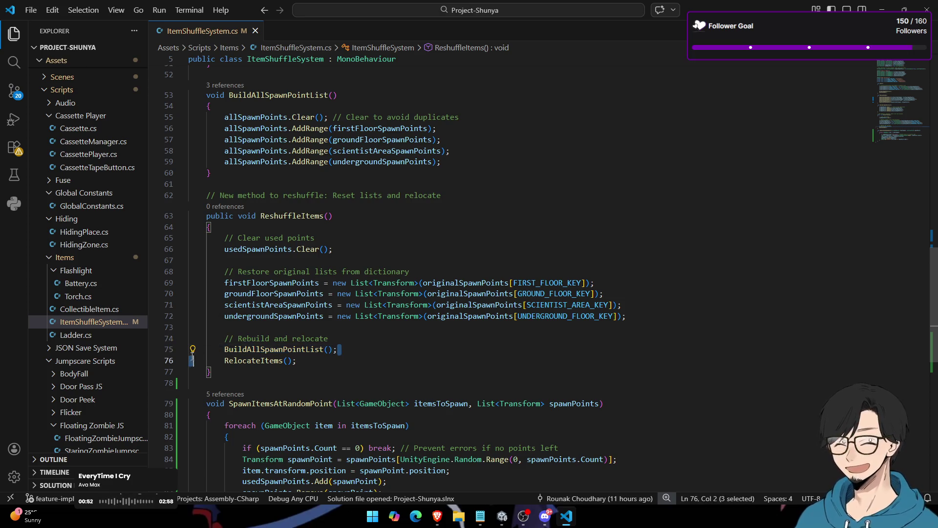
pyautogui.scroll(3, 401, 339)
pyautogui.scroll(-4, 401, 339)
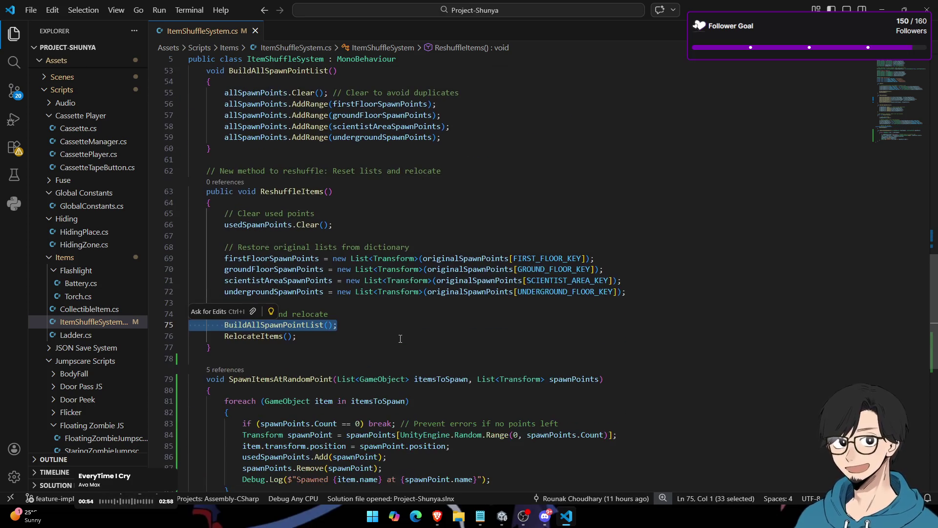
pyautogui.press('Delete')
pyautogui.hotkey('ctrl', 's')
pyautogui.hotkey('alt', 'Tab')
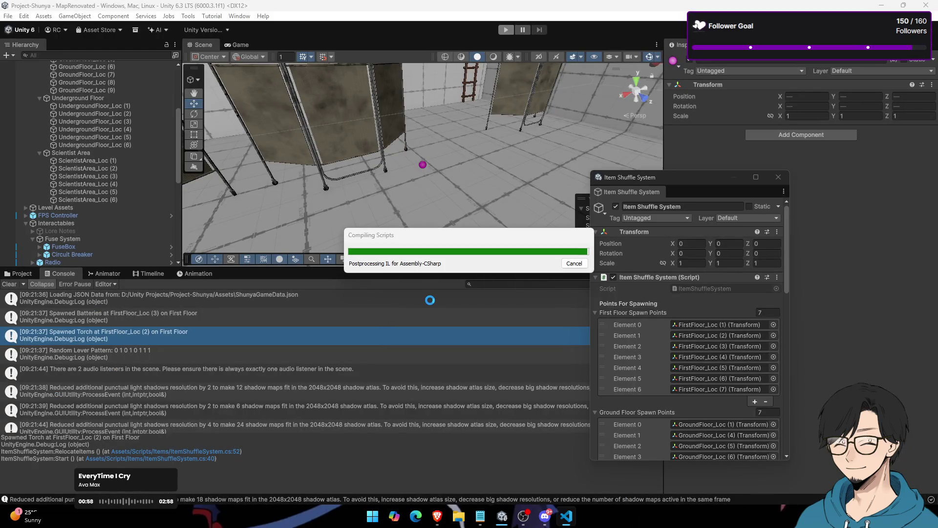
# Step: Review ReshuffleItems, its RelocateItems call and the originalSpawnPoints assignments in Start
pyautogui.hotkey('alt', 'Tab')
pyautogui.doubleClick(292, 191)
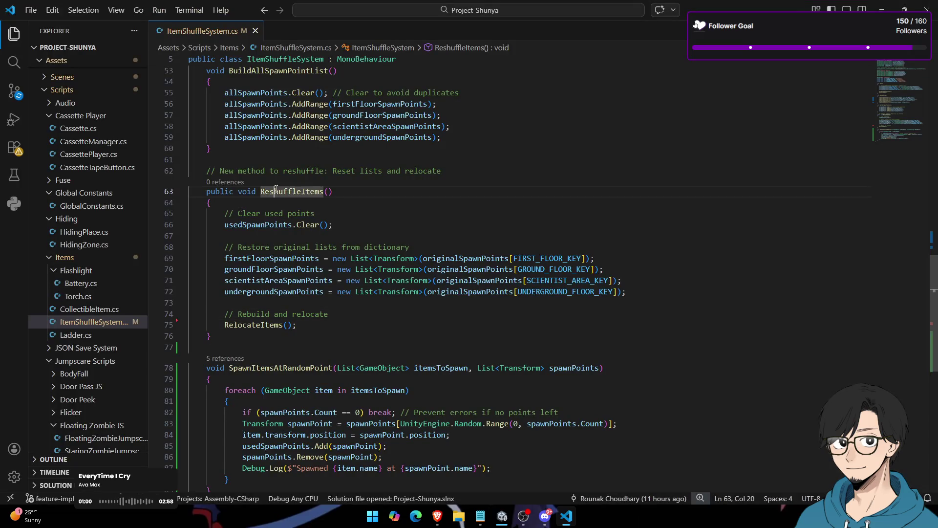
pyautogui.scroll(3, 314, 291)
pyautogui.scroll(-4, 313, 291)
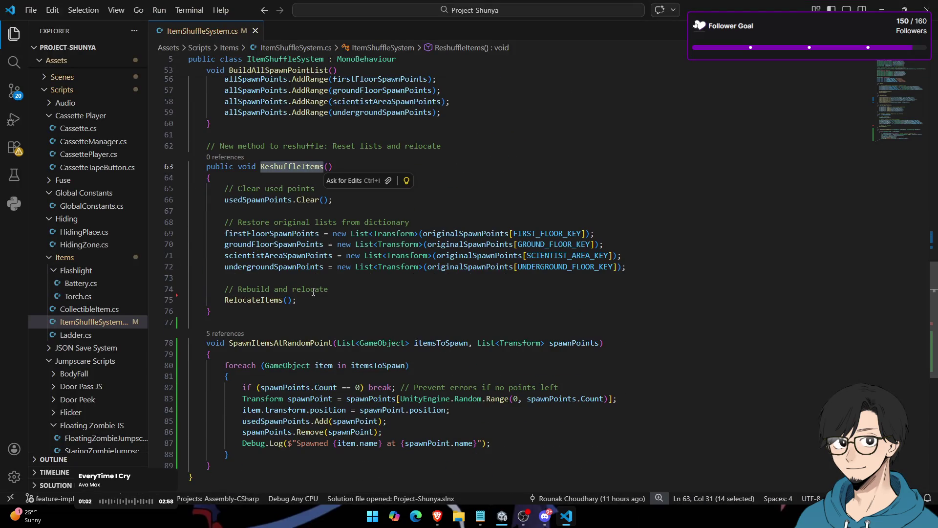
pyautogui.doubleClick(255, 300)
pyautogui.scroll(6, 271, 305)
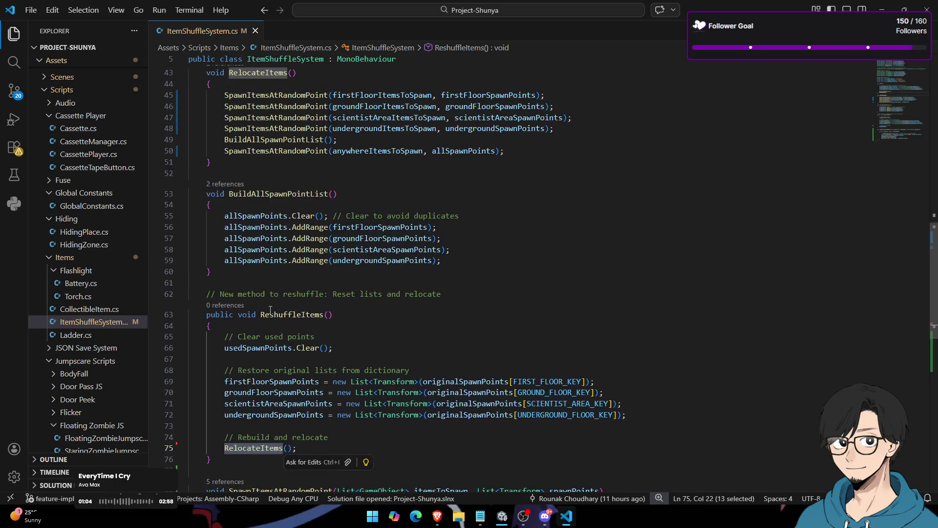
pyautogui.scroll(-4, 271, 310)
pyautogui.doubleClick(292, 266)
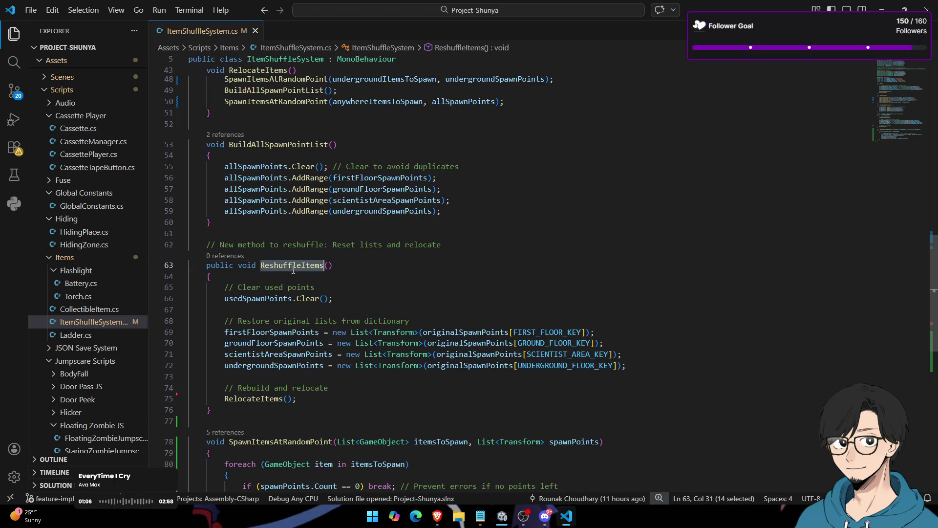
pyautogui.scroll(2, 299, 278)
pyautogui.scroll(-3, 302, 274)
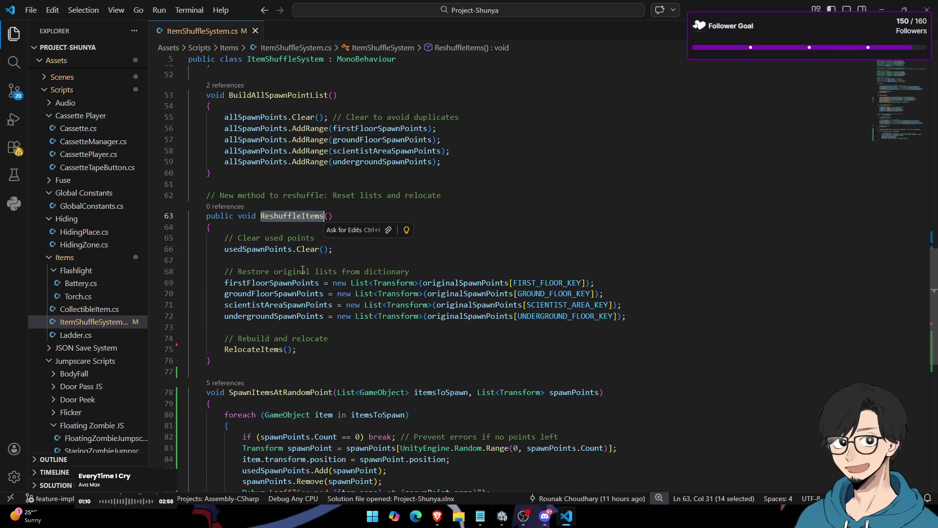
pyautogui.scroll(7, 302, 268)
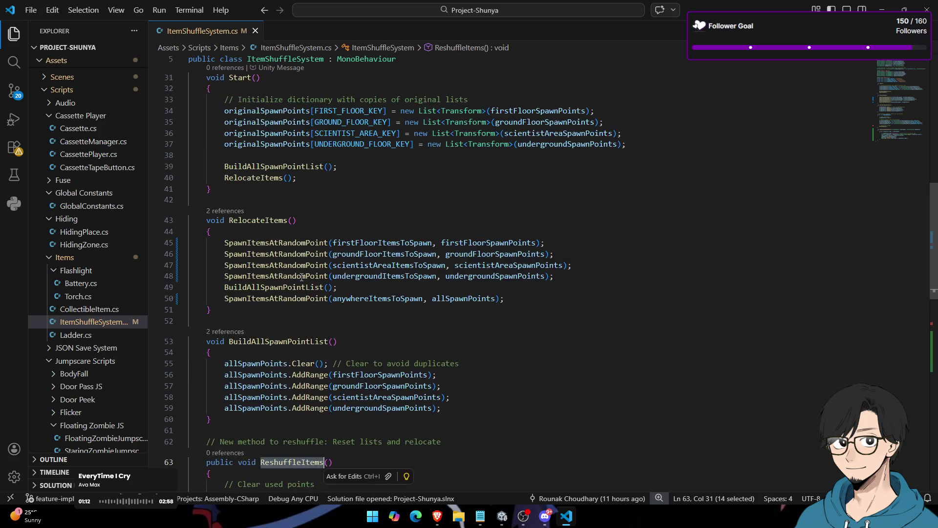
pyautogui.scroll(2, 302, 277)
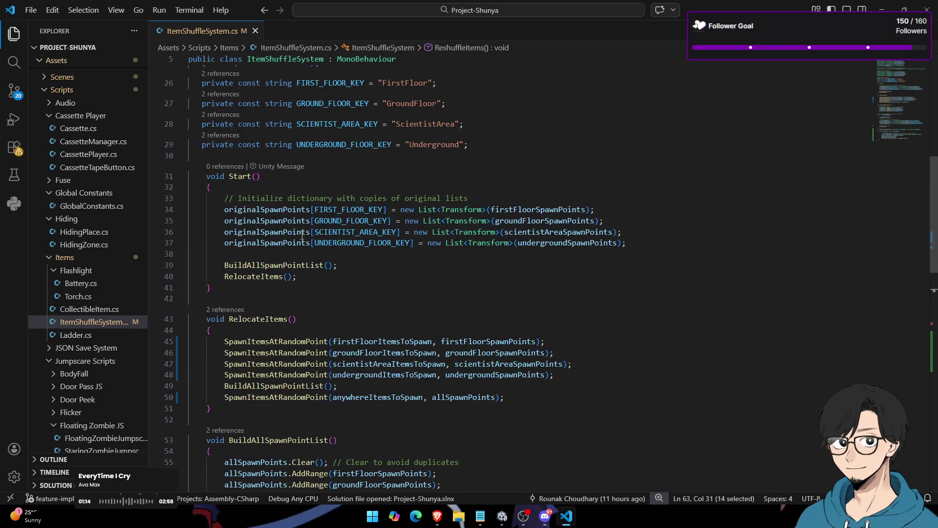
pyautogui.doubleClick(266, 243)
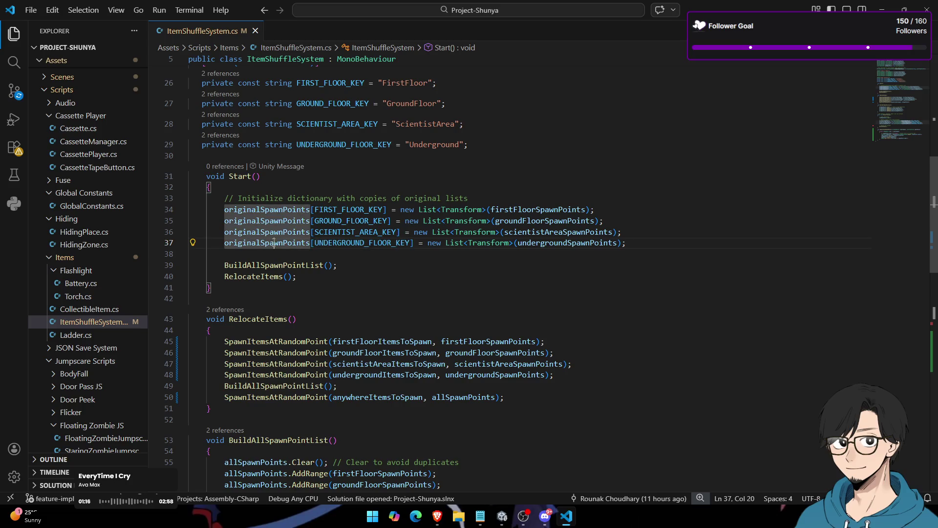
pyautogui.scroll(5, 322, 295)
pyautogui.scroll(-2, 322, 294)
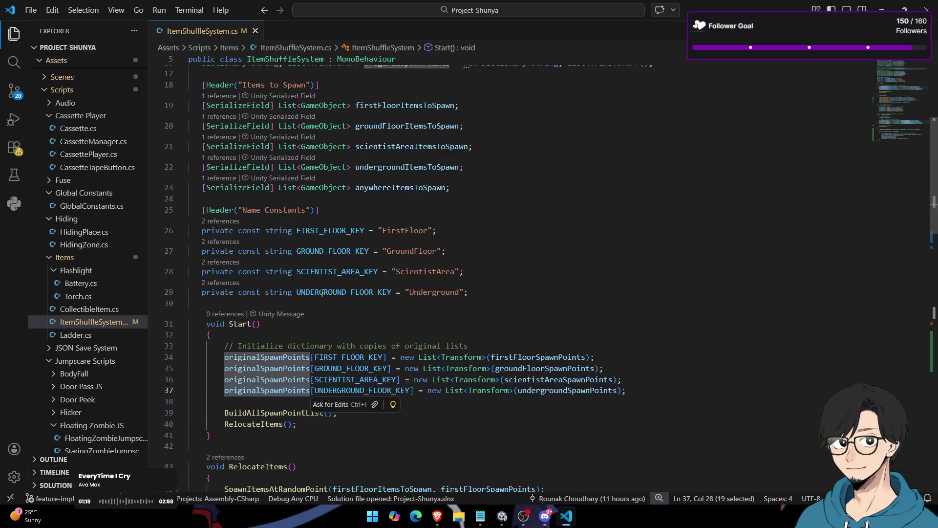
pyautogui.scroll(2, 322, 293)
pyautogui.scroll(-2, 324, 292)
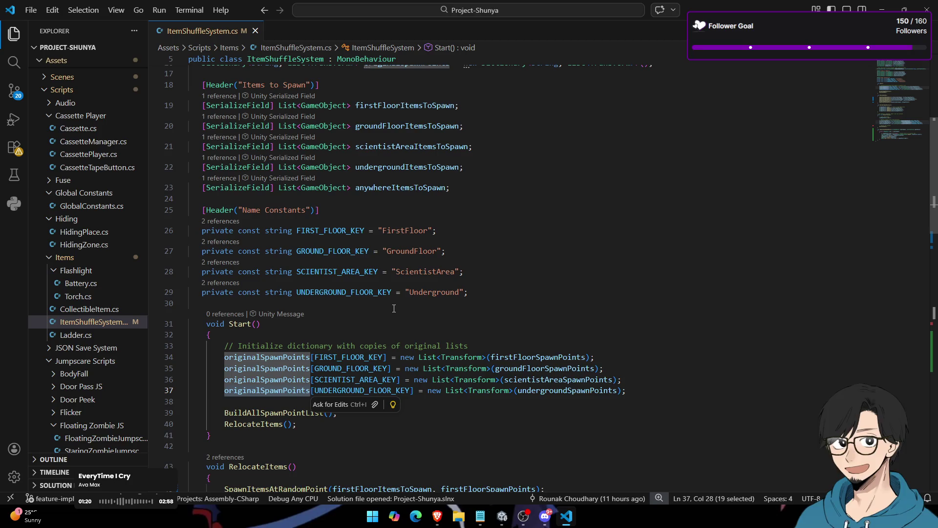
pyautogui.scroll(-2, 394, 308)
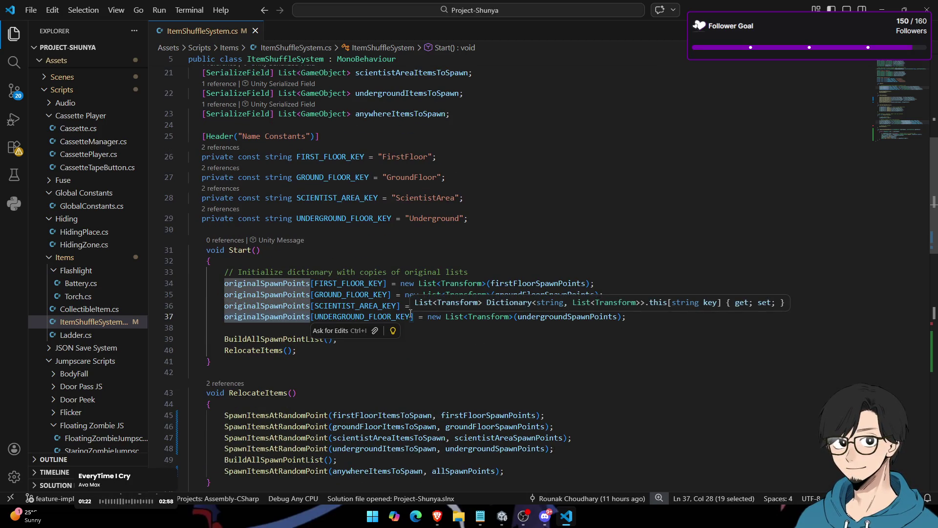
pyautogui.scroll(-2, 397, 318)
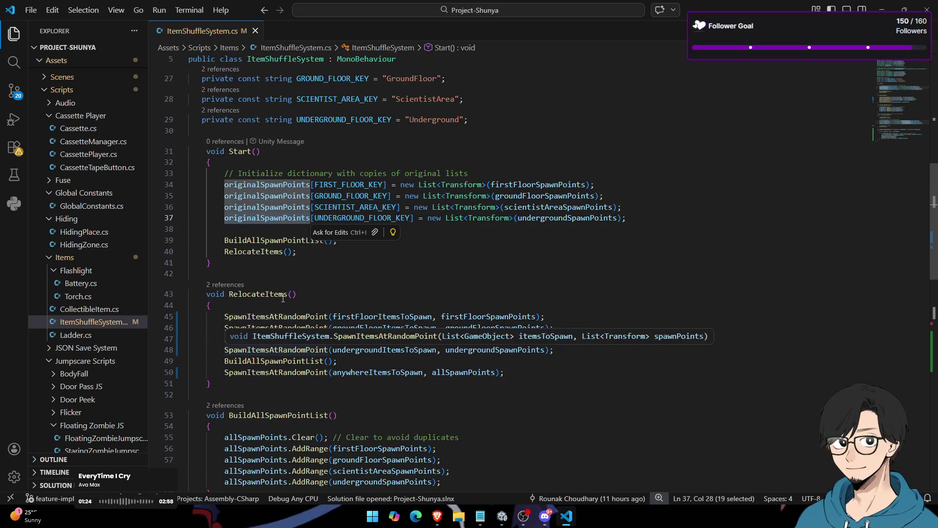
# Step: Delete the BuildAllSpawnPointList() line from Start and save the script
pyautogui.click(260, 251)
pyautogui.doubleClick(274, 240)
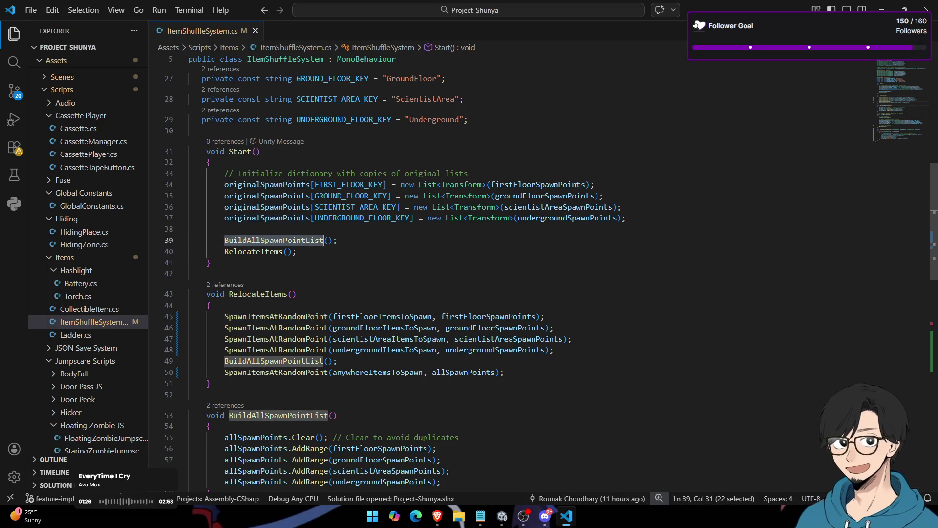
pyautogui.moveTo(338, 240); pyautogui.dragTo(146, 234)
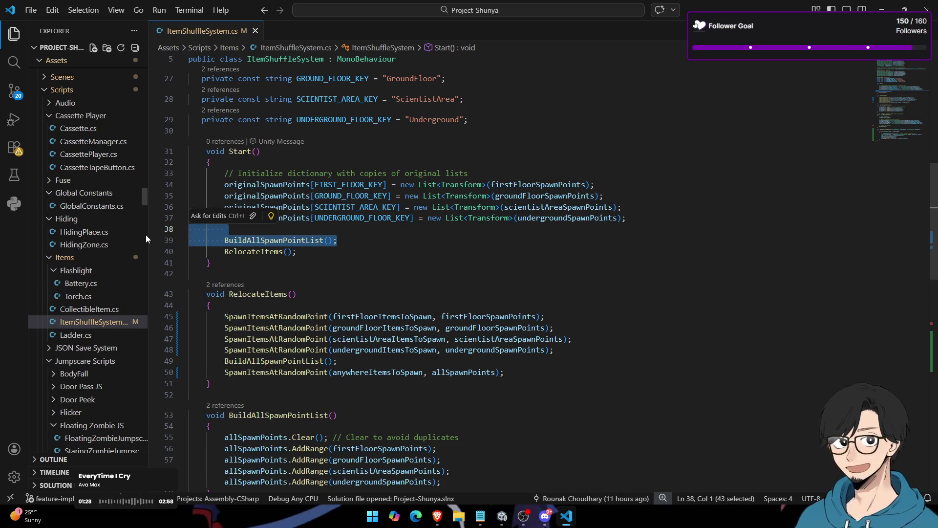
pyautogui.press('BackSpace')
pyautogui.hotkey('ctrl', 's')
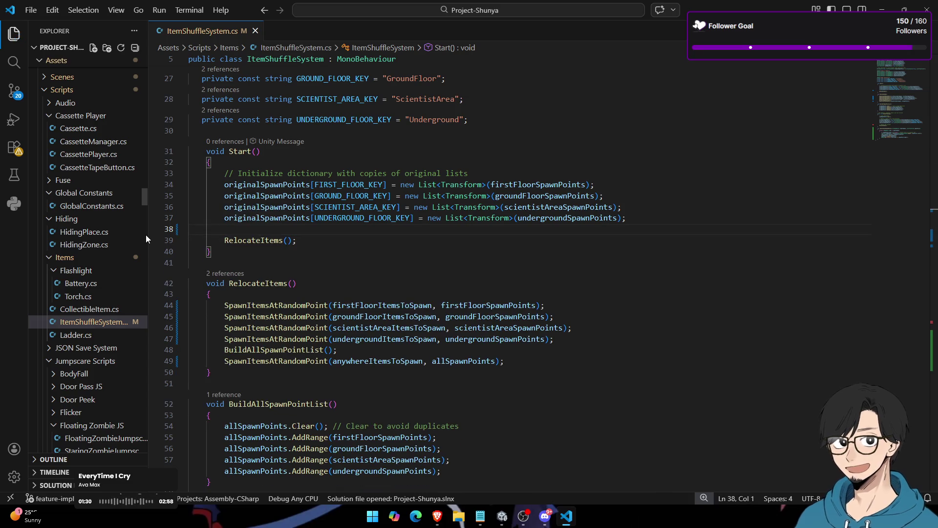
# Step: Inspect the BuildAllSpawnPointList call in RelocateItems and its method definition
pyautogui.doubleClick(274, 350)
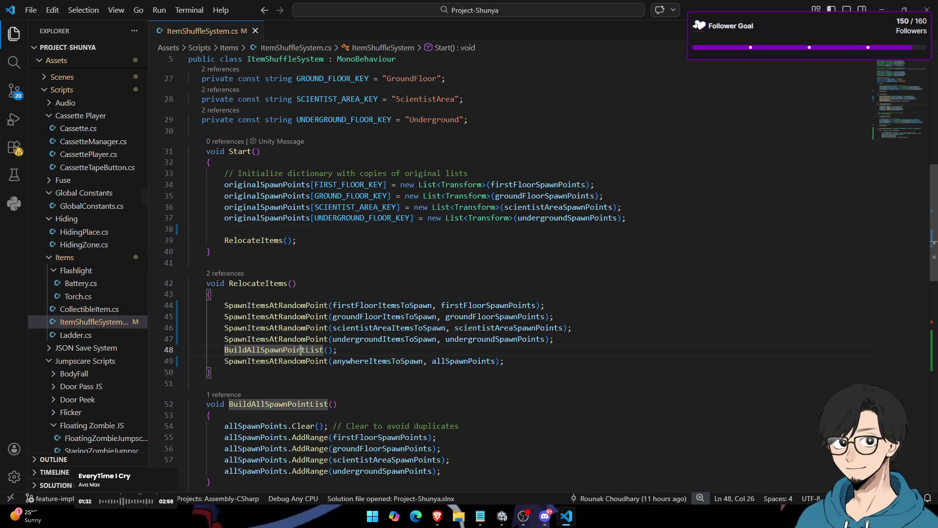
pyautogui.scroll(5, 341, 323)
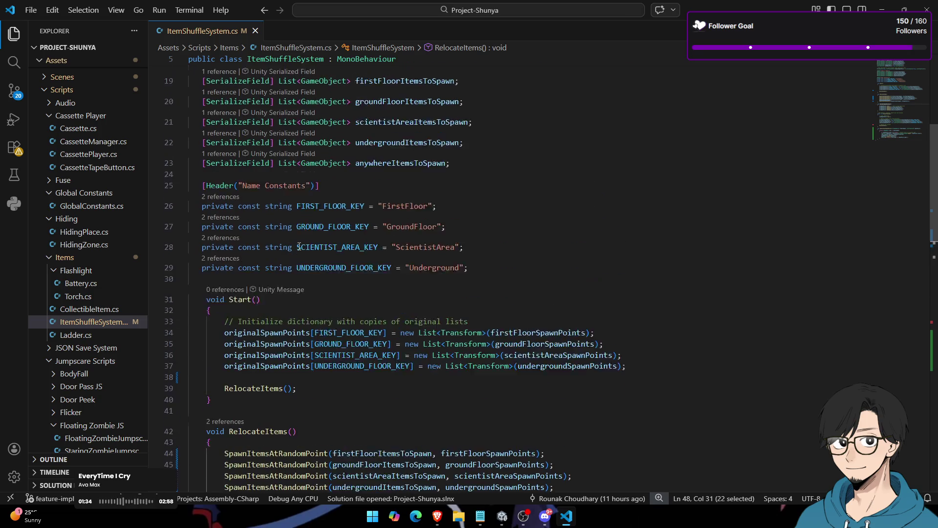
pyautogui.scroll(-4, 300, 247)
pyautogui.scroll(-4, 299, 247)
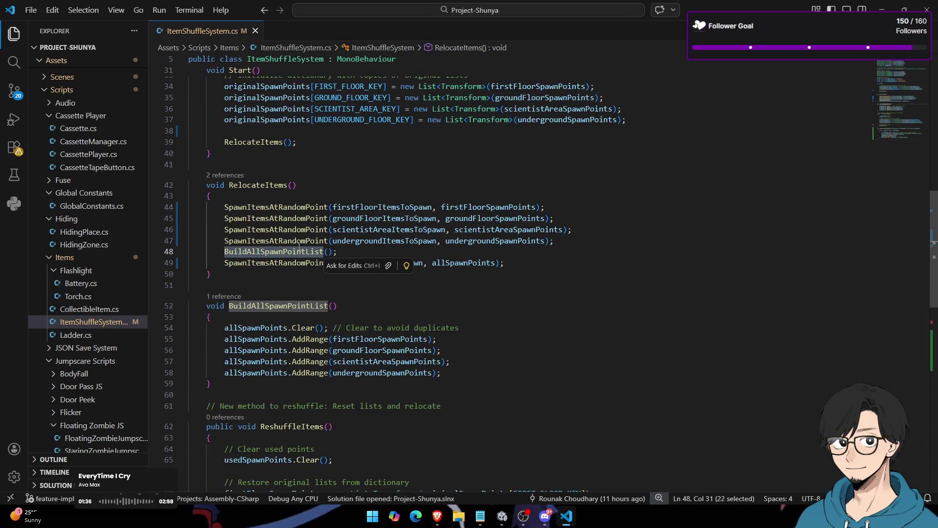
pyautogui.doubleClick(302, 310)
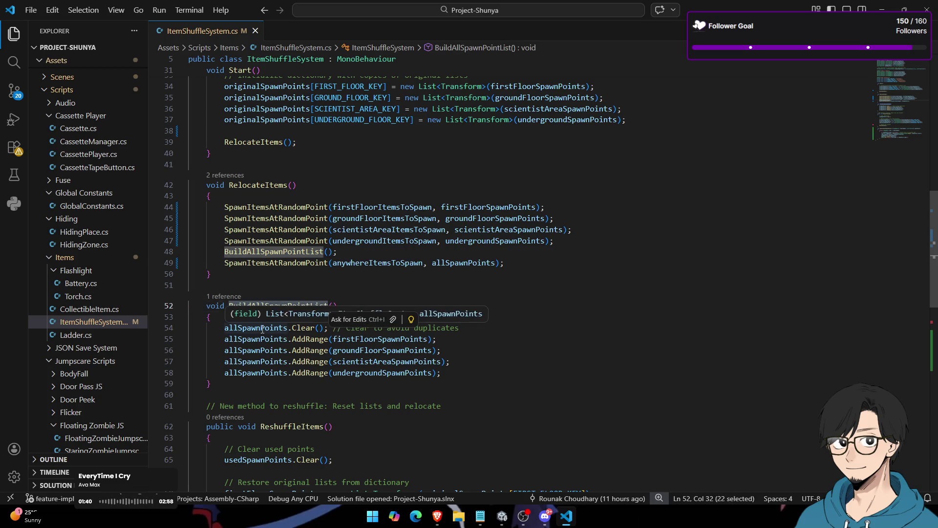
pyautogui.scroll(-10, 279, 272)
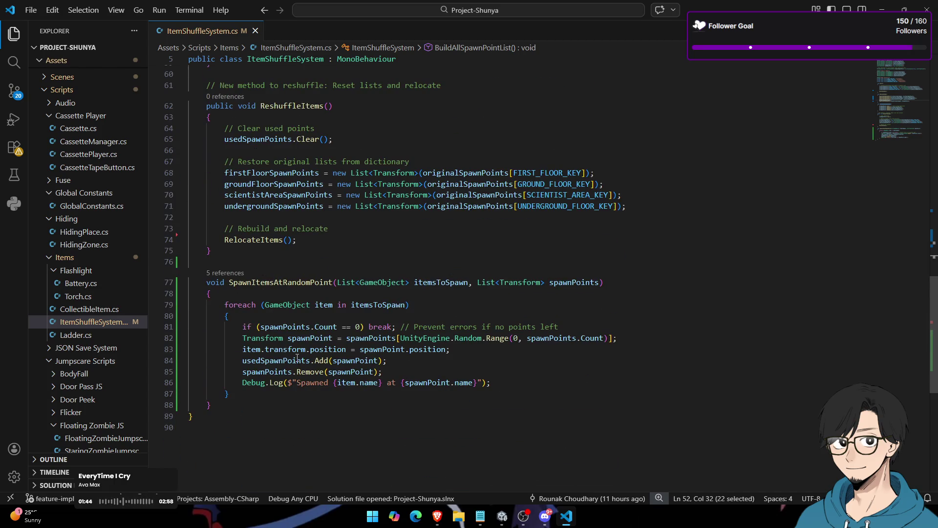
pyautogui.scroll(10, 296, 357)
pyautogui.scroll(-4, 280, 302)
pyautogui.scroll(-6, 281, 308)
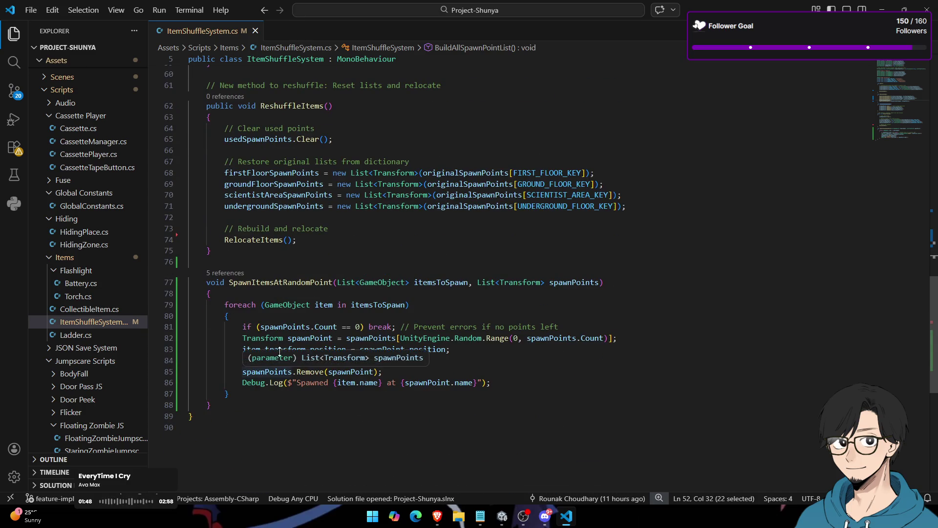
pyautogui.scroll(20, 281, 364)
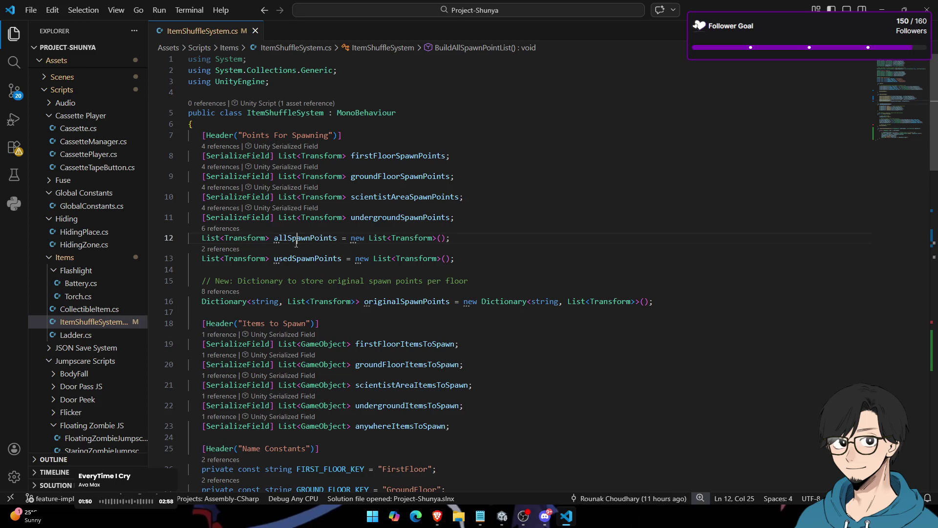
# Step: Search the file for allSpawnPoints occurrences, then close the search and return to Unity
pyautogui.doubleClick(305, 238)
pyautogui.hotkey('ctrl', 'f')
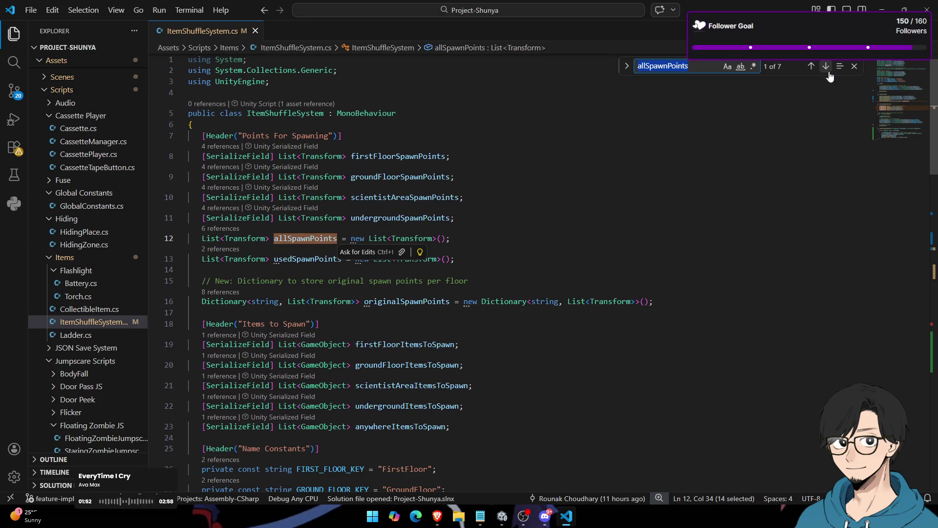
pyautogui.click(826, 66)
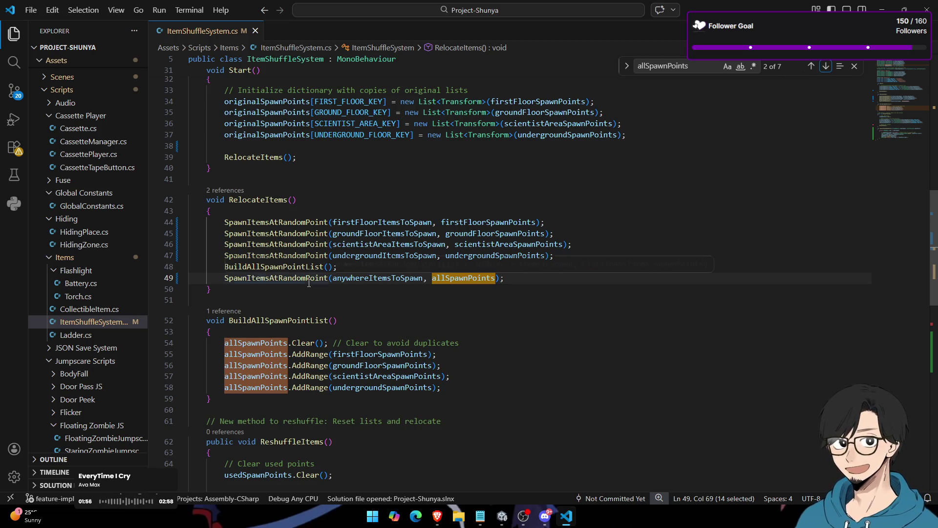
pyautogui.moveTo(309, 284)
pyautogui.scroll(-3, 312, 282)
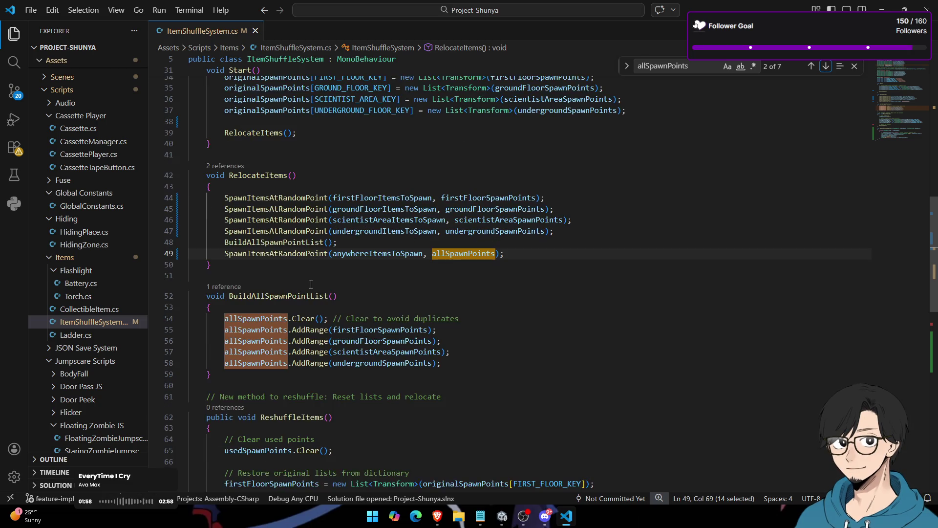
pyautogui.scroll(-9, 306, 266)
pyautogui.scroll(12, 307, 266)
pyautogui.scroll(5, 307, 266)
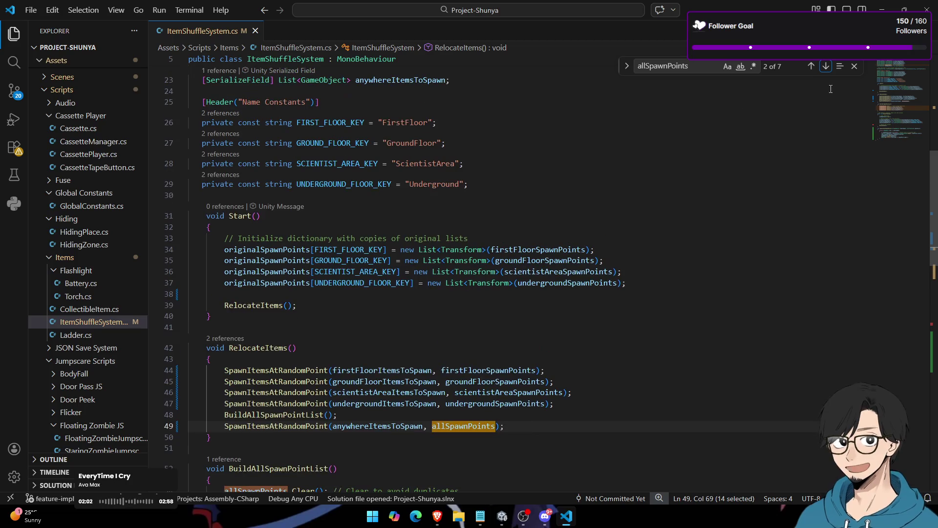
pyautogui.press('Escape')
pyautogui.hotkey('alt', 'Tab')
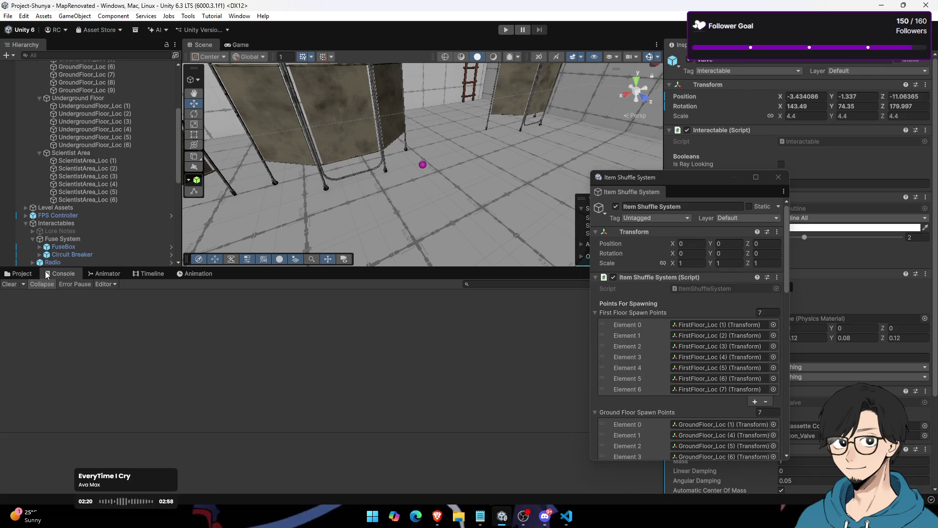
# Step: Switch to the Console panel and start Play mode in MapRenovated
pyautogui.click(21, 275)
pyautogui.click(62, 274)
pyautogui.click(505, 29)
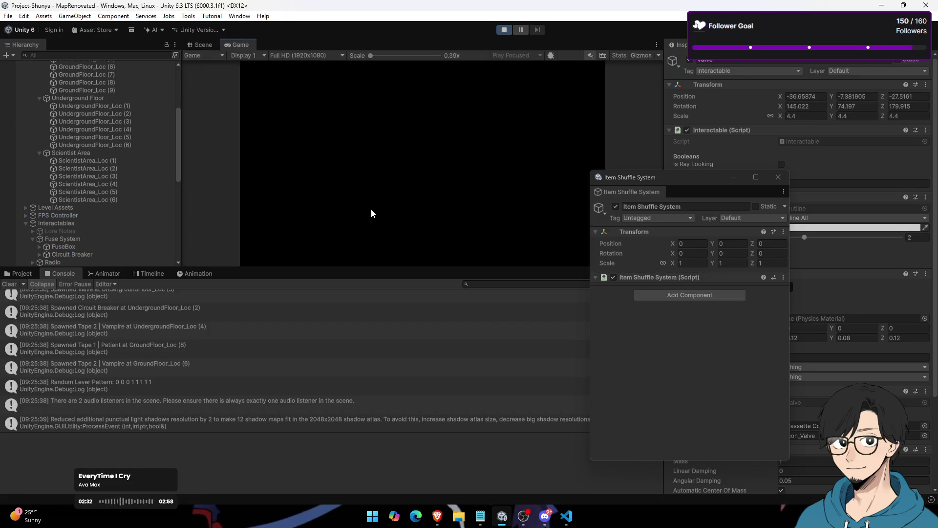
# Step: Pause the playtest, switch to Scene view and inspect the Spawned Torch log entry
pyautogui.click(522, 29)
pyautogui.click(201, 45)
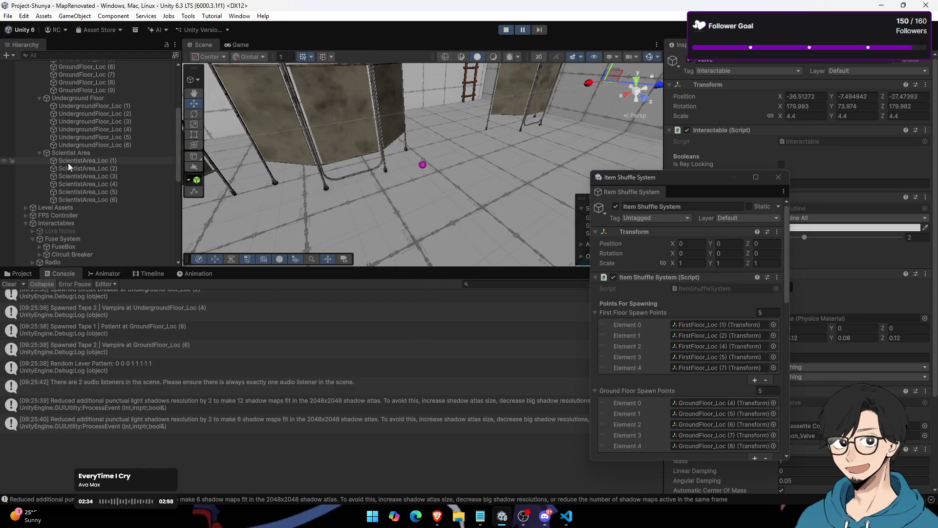
pyautogui.scroll(5, 186, 344)
pyautogui.click(189, 336)
pyautogui.scroll(-2, 711, 330)
pyautogui.scroll(-5, 711, 328)
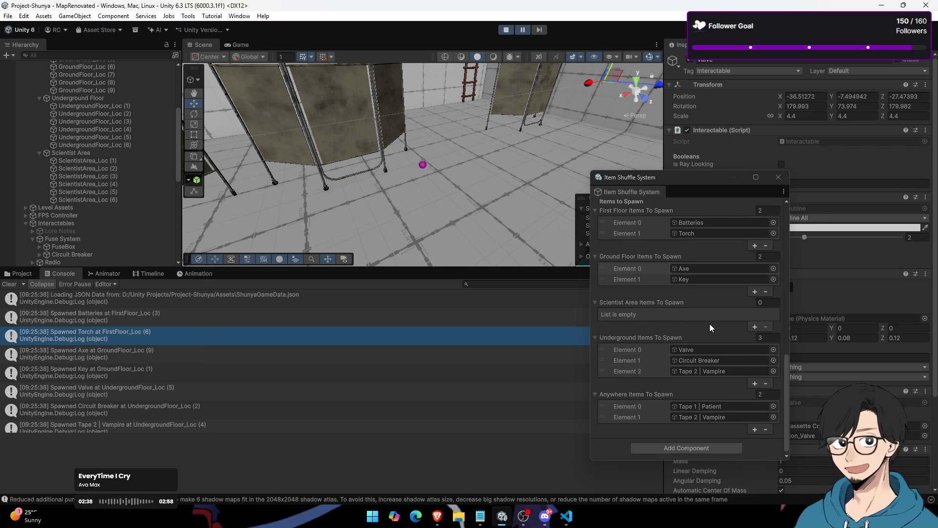
# Step: Frame the spawned Batteries, Torch, Axe and Key in the Scene view
pyautogui.click(697, 223)
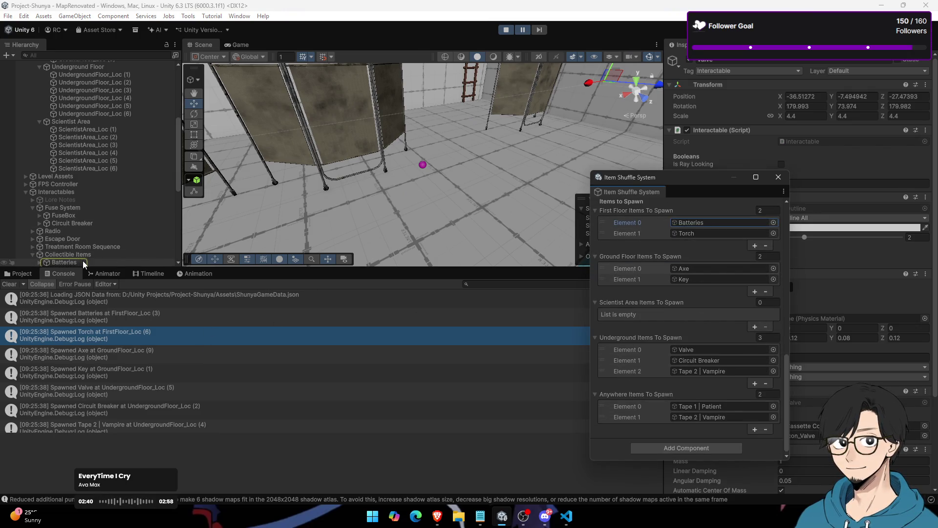
pyautogui.doubleClick(84, 264)
pyautogui.scroll(-3, 106, 235)
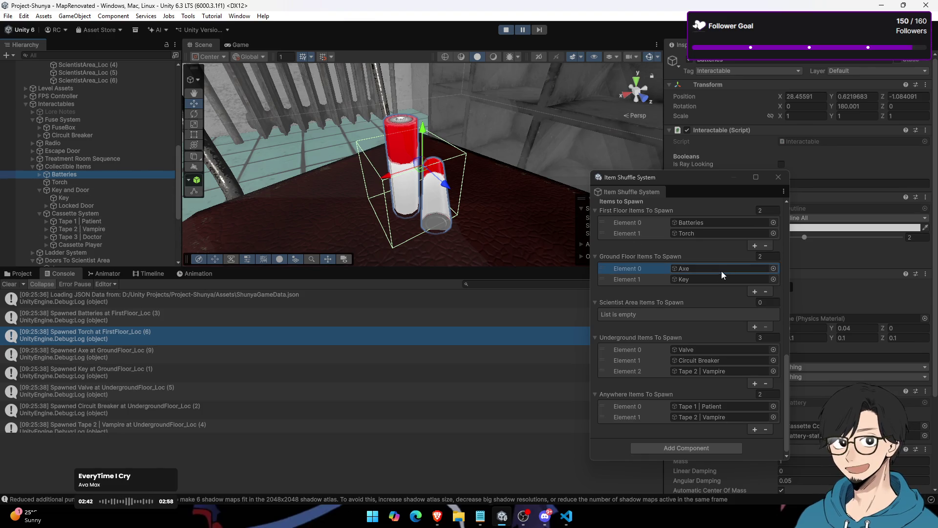
pyautogui.doubleClick(104, 180)
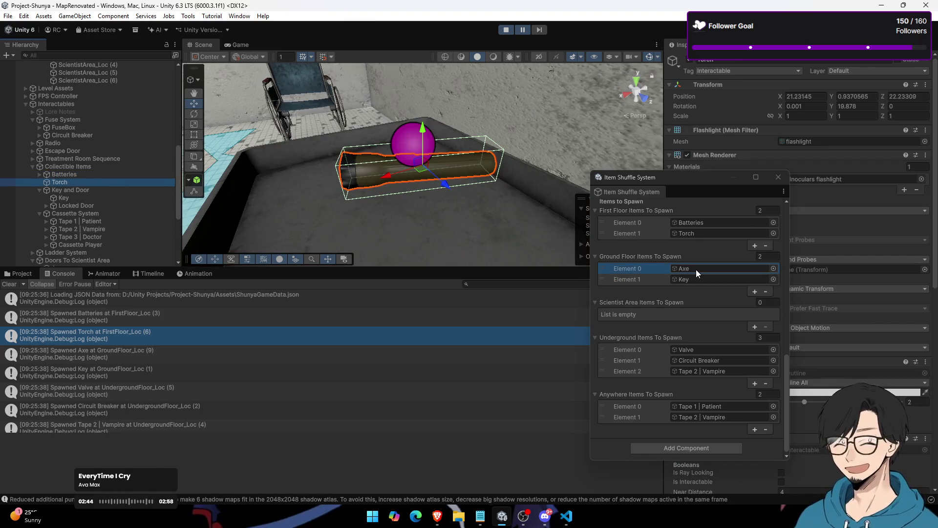
pyautogui.click(696, 269)
pyautogui.doubleClick(86, 204)
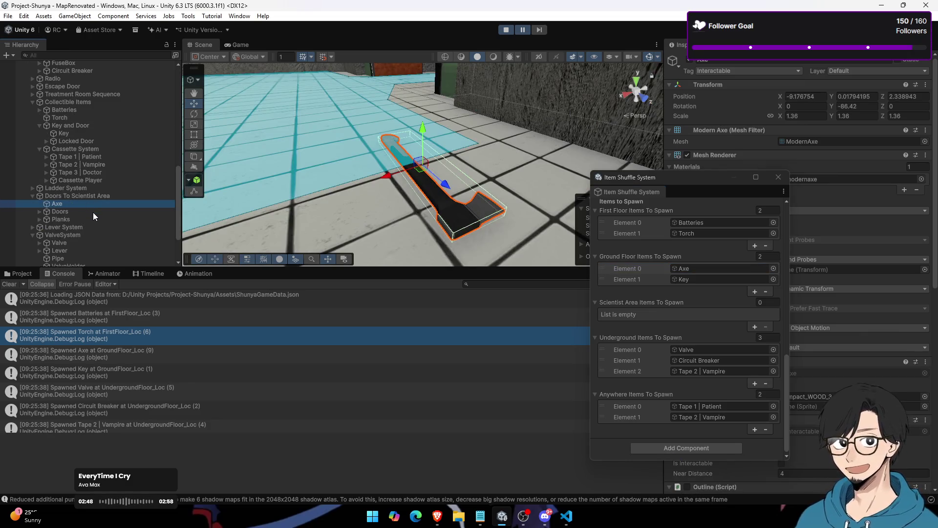
pyautogui.click(711, 278)
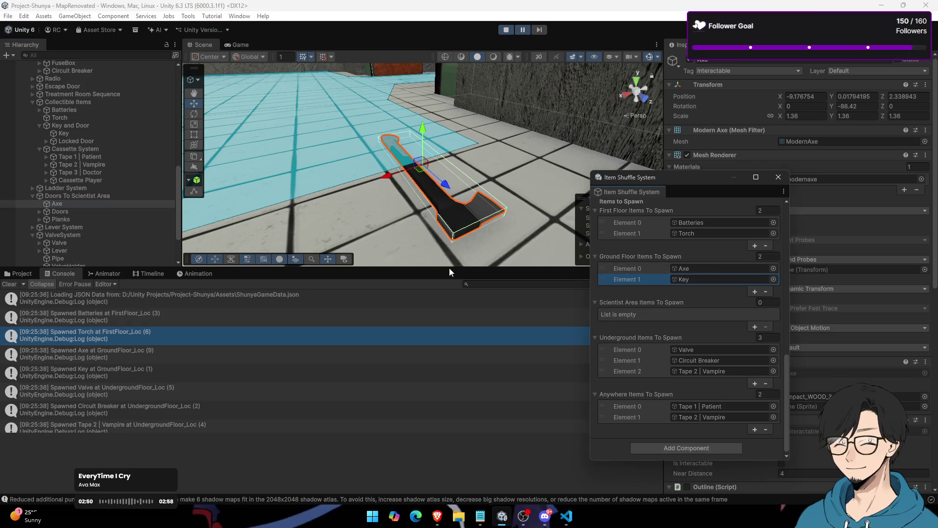
pyautogui.click(706, 280)
pyautogui.doubleClick(110, 131)
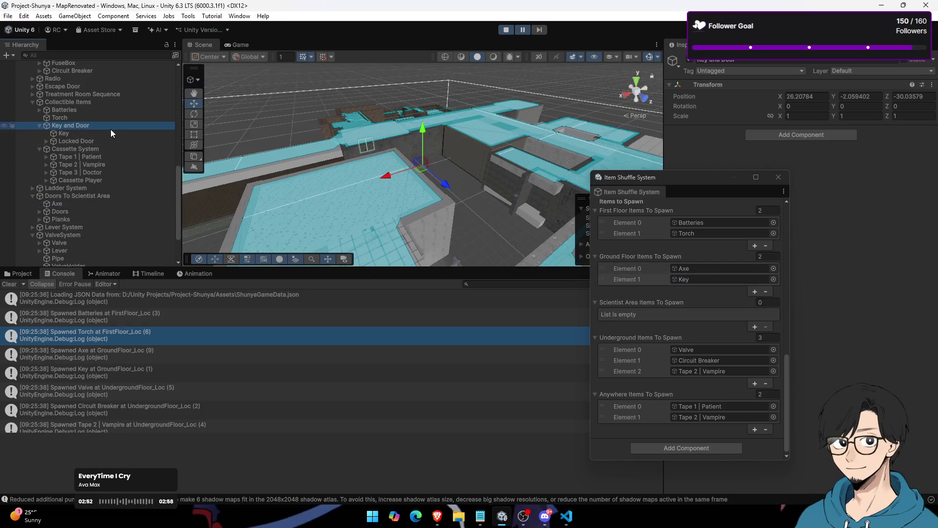
pyautogui.moveTo(430, 169)
pyautogui.mouseDown()
pyautogui.moveTo(446, 171)
pyautogui.moveTo(450, 155)
pyautogui.moveTo(430, 125)
pyautogui.moveTo(413, 151)
pyautogui.moveTo(530, 140)
pyautogui.moveTo(563, 121)
pyautogui.moveTo(273, 149)
pyautogui.moveTo(411, 120)
pyautogui.mouseUp()
pyautogui.scroll(-3, 273, 149)
pyautogui.press('f')
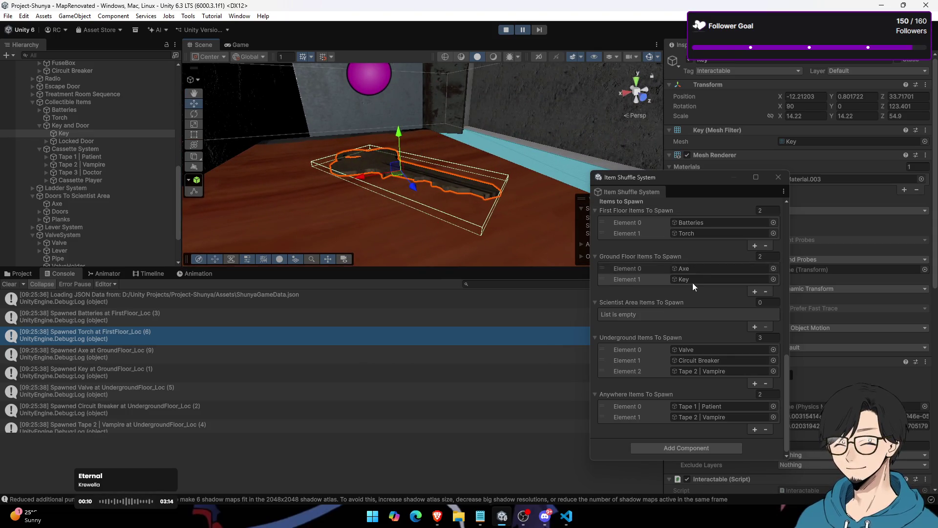
# Step: Frame the spawned Valve, Circuit Breaker and Tape 2 | Vampire in the Scene view
pyautogui.click(703, 350)
pyautogui.click(109, 246)
pyautogui.press('f')
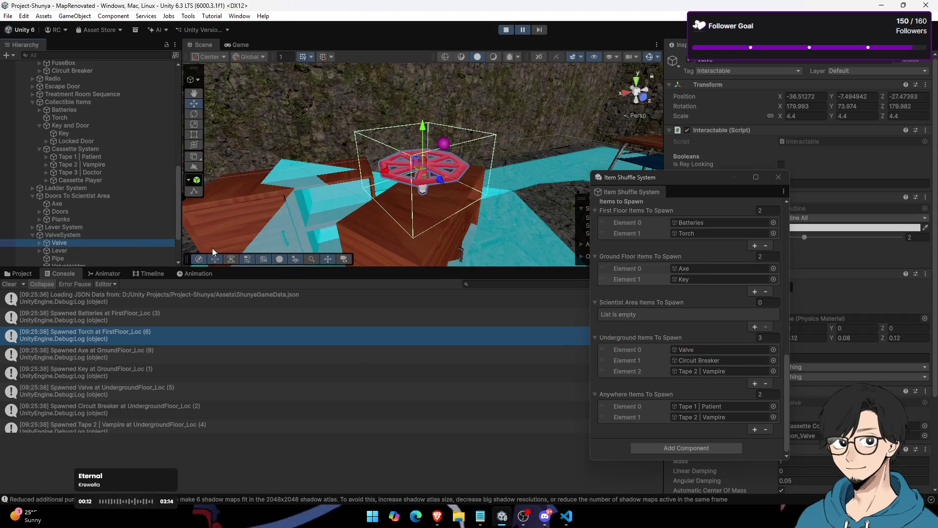
pyautogui.click(674, 360)
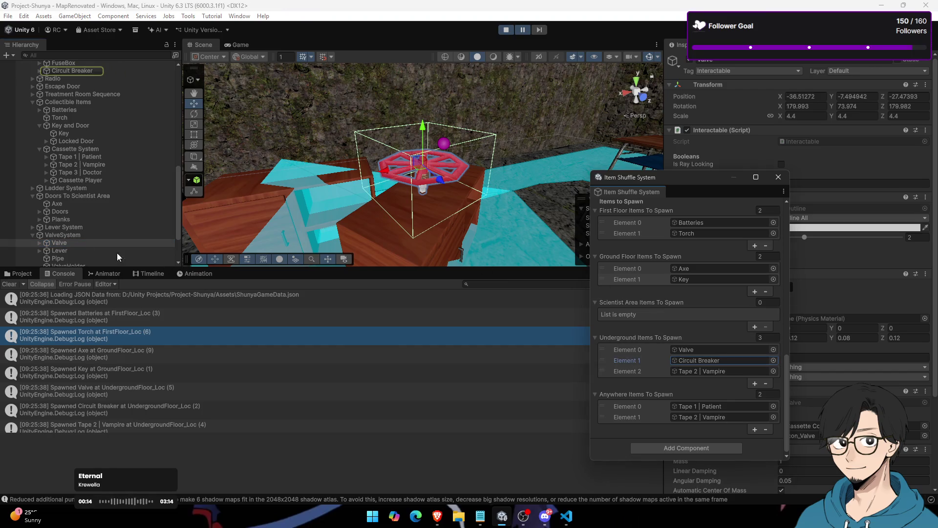
pyautogui.click(96, 71)
pyautogui.press('f')
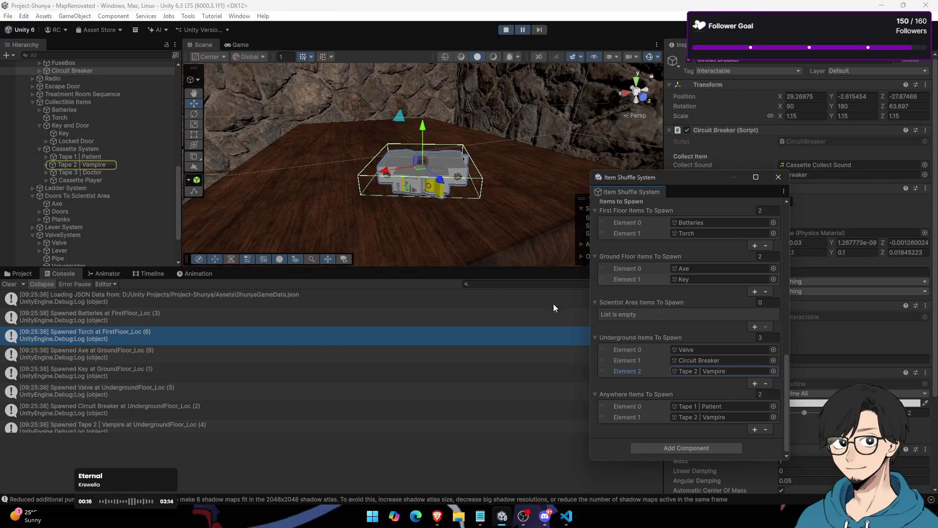
pyautogui.click(107, 167)
pyautogui.press('f')
# Step: Compare Tape 1 | Patient and Tape 2 | Vampire spawn spots, then stop the playtest
pyautogui.click(699, 409)
pyautogui.click(90, 157)
pyautogui.press('f')
pyautogui.click(715, 418)
pyautogui.click(121, 166)
pyautogui.press('f')
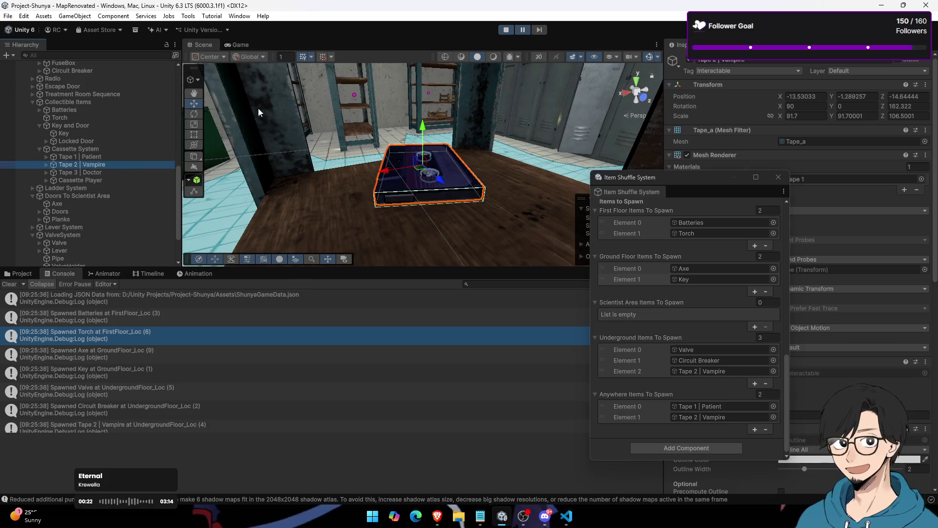
pyautogui.click(702, 407)
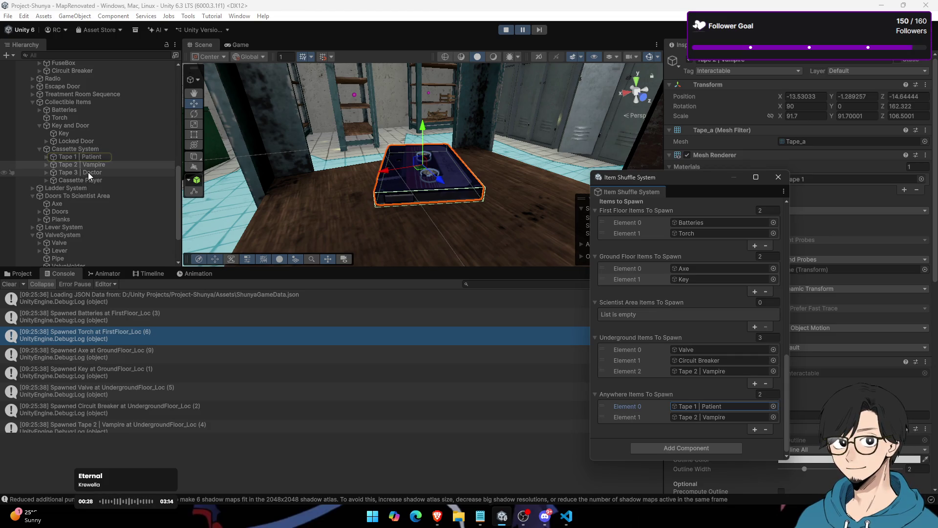
pyautogui.click(507, 29)
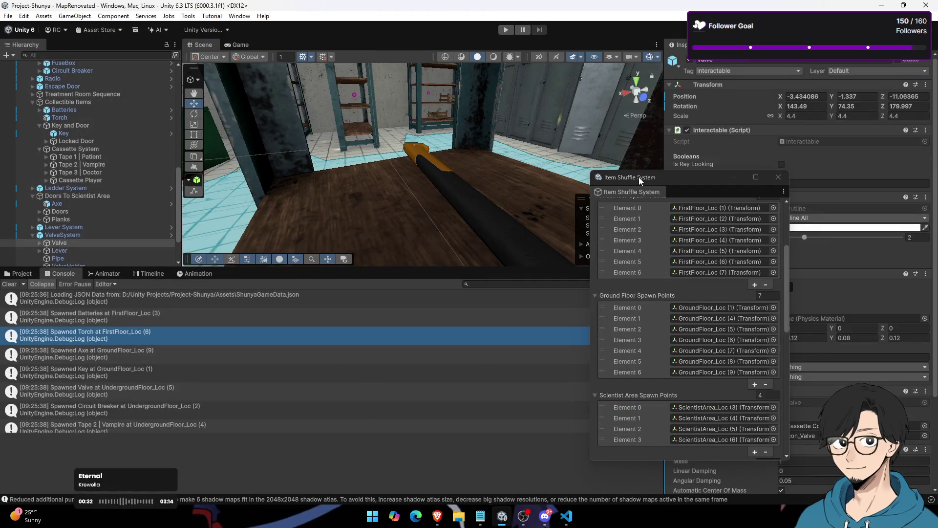
# Step: Set Anywhere Items Element 1 to Tape 3 | Doctor and start a new playtest
pyautogui.moveTo(639, 177); pyautogui.dragTo(494, 64)
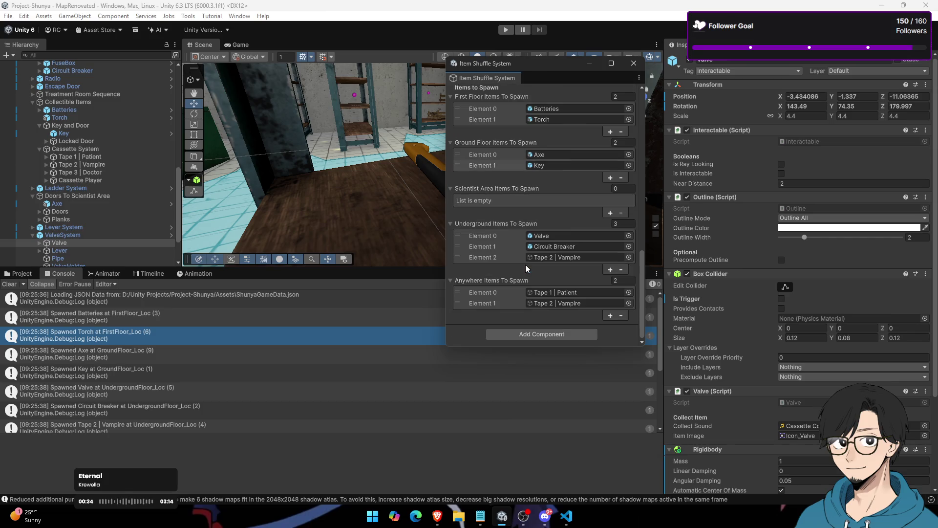
pyautogui.moveTo(102, 173); pyautogui.dragTo(567, 303)
pyautogui.click(506, 31)
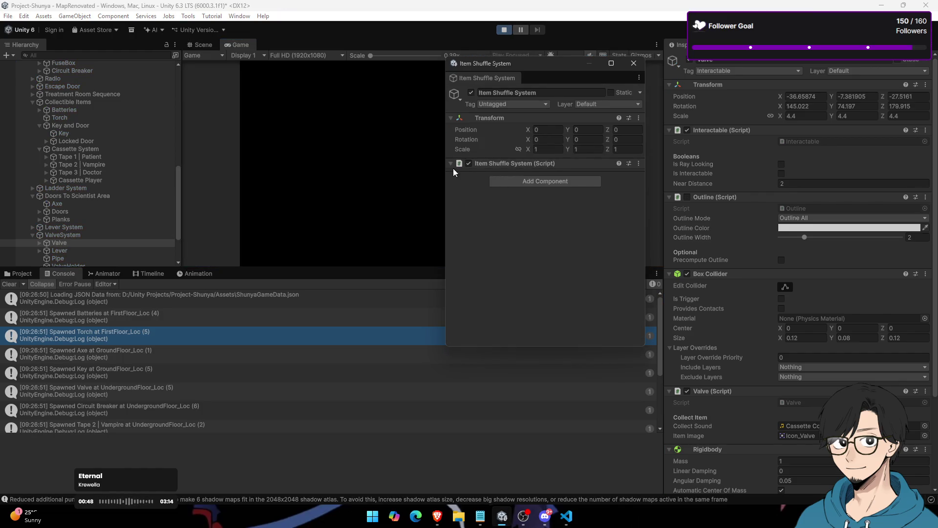
pyautogui.scroll(-5, 542, 204)
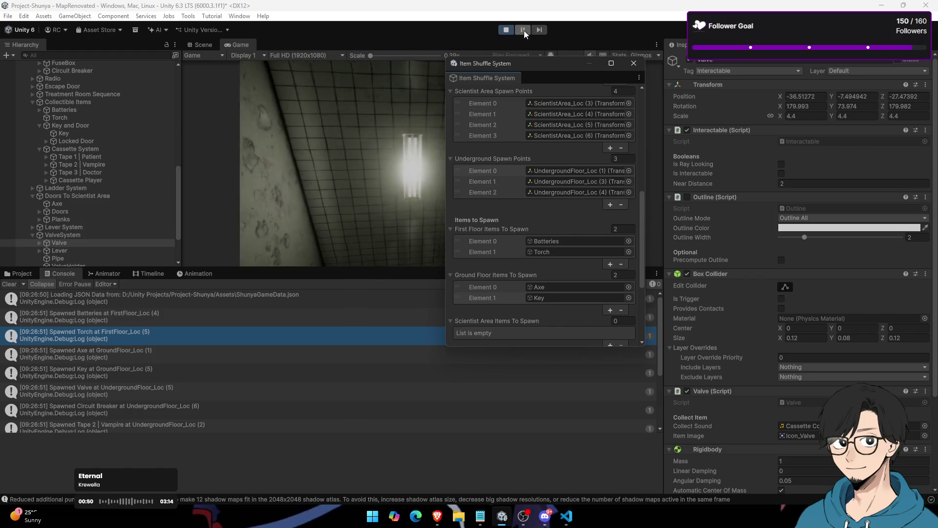
# Step: Pause in Scene view and frame the spawned Torch, Axe and Key
pyautogui.click(523, 30)
pyautogui.scroll(-3, 512, 206)
pyautogui.click(546, 111)
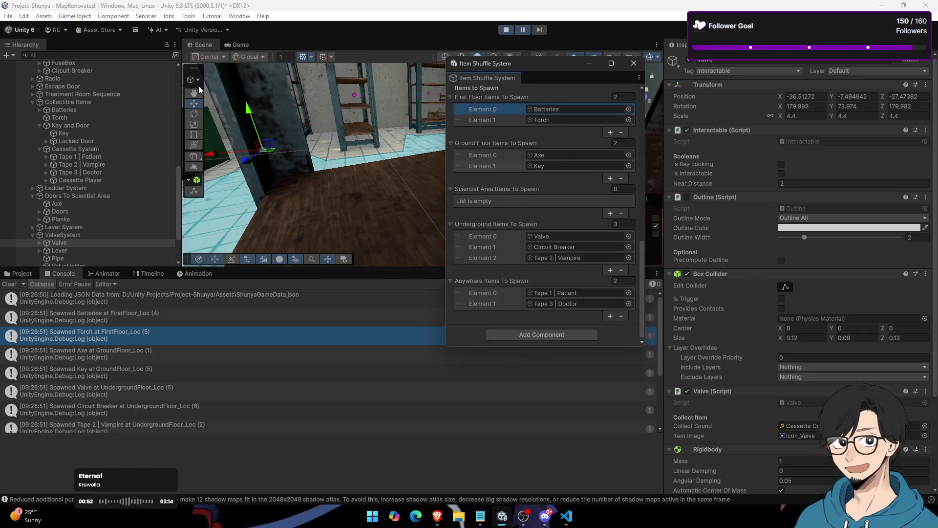
pyautogui.doubleClick(68, 117)
pyautogui.click(553, 155)
pyautogui.click(78, 204)
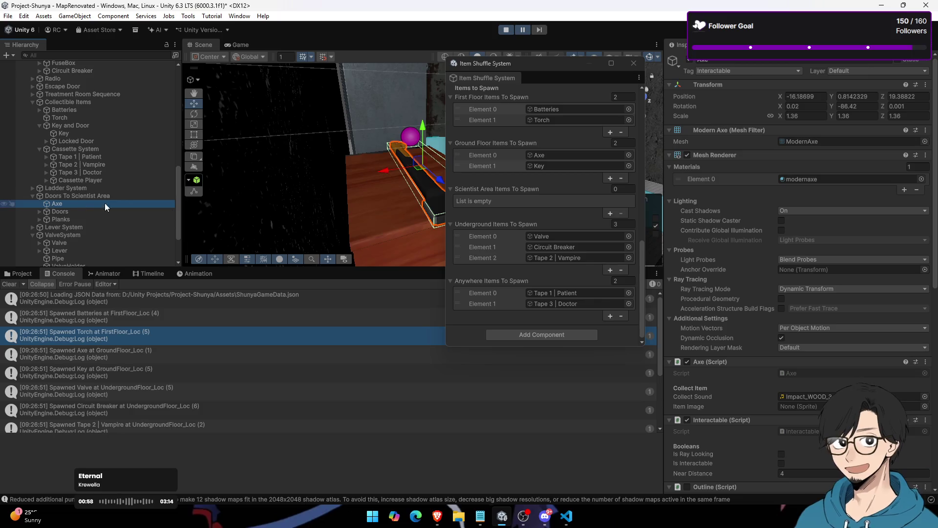
pyautogui.click(108, 134)
pyautogui.click(548, 239)
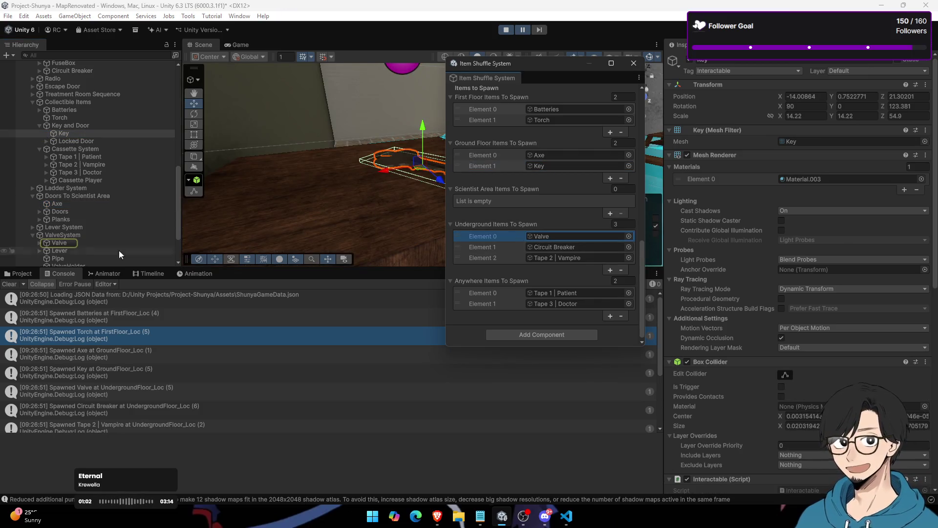
# Step: Frame the Valve, Circuit Breaker and all three tapes, then stop the playtest
pyautogui.doubleClick(75, 243)
pyautogui.click(538, 247)
pyautogui.doubleClick(77, 71)
pyautogui.click(552, 256)
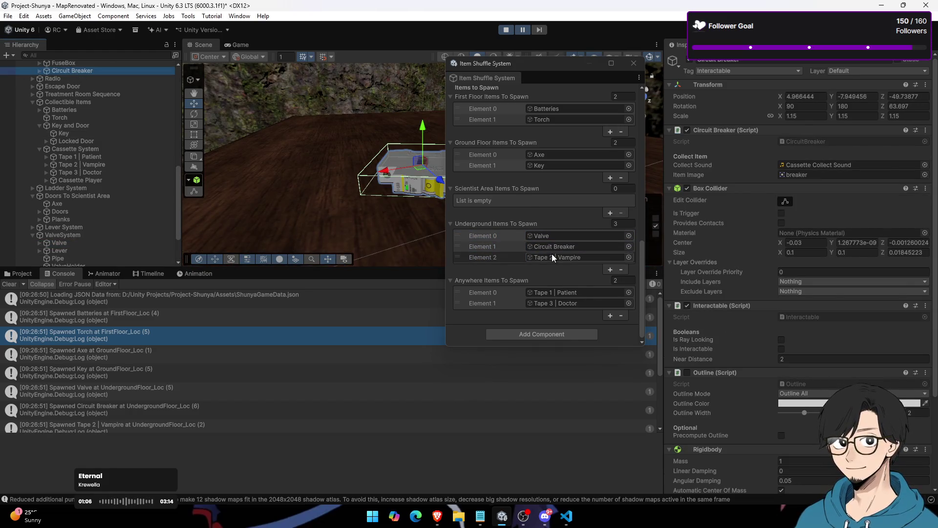
pyautogui.doubleClick(109, 165)
pyautogui.click(543, 292)
pyautogui.doubleClick(118, 157)
pyautogui.doubleClick(121, 163)
pyautogui.doubleClick(122, 155)
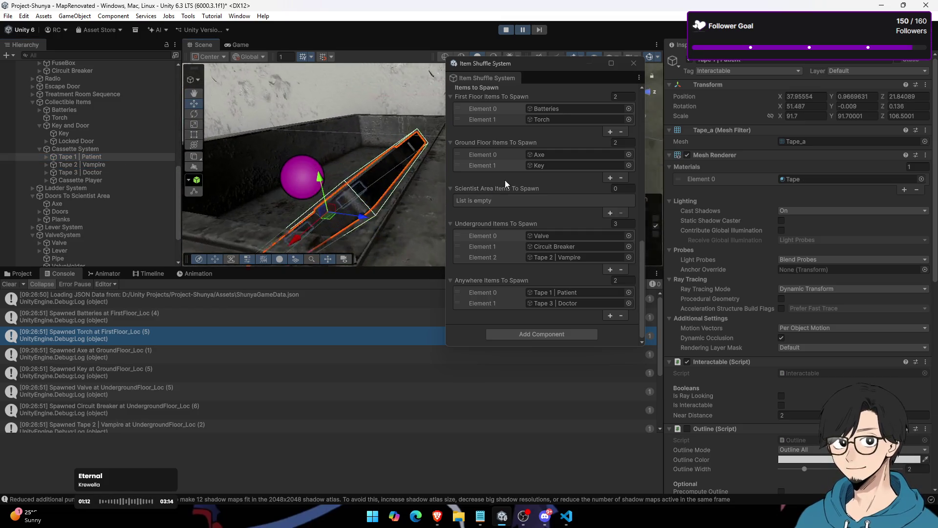
pyautogui.doubleClick(97, 171)
pyautogui.click(510, 30)
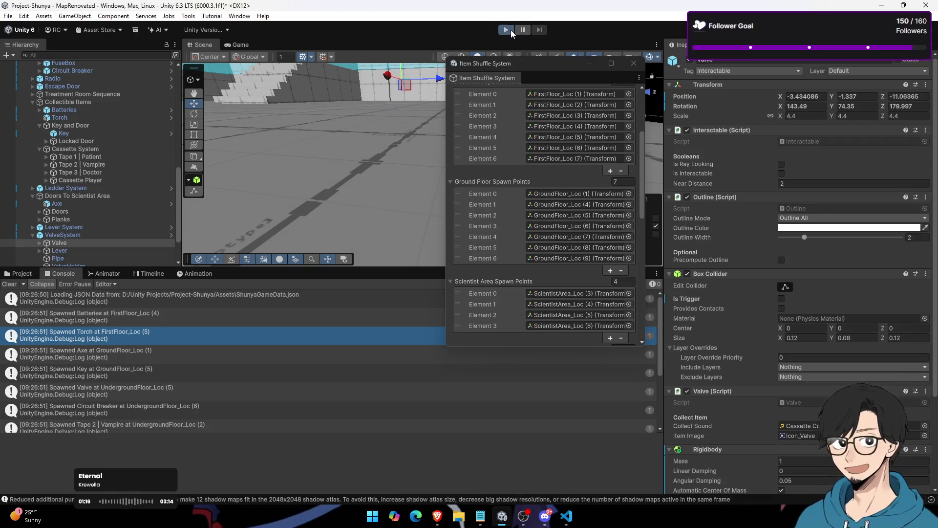
# Step: Run another playtest and pause it in the Scene view
pyautogui.click(511, 30)
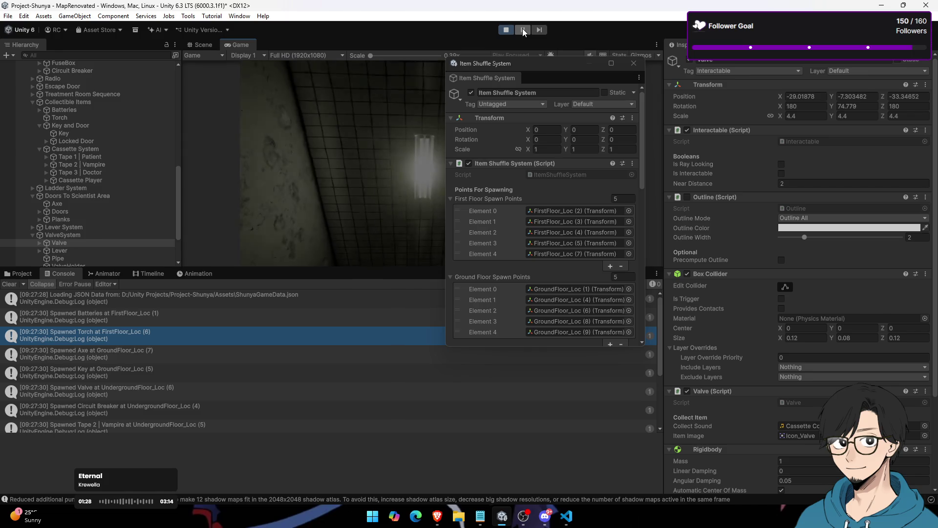
pyautogui.click(523, 29)
pyautogui.click(209, 47)
pyautogui.scroll(-10, 561, 220)
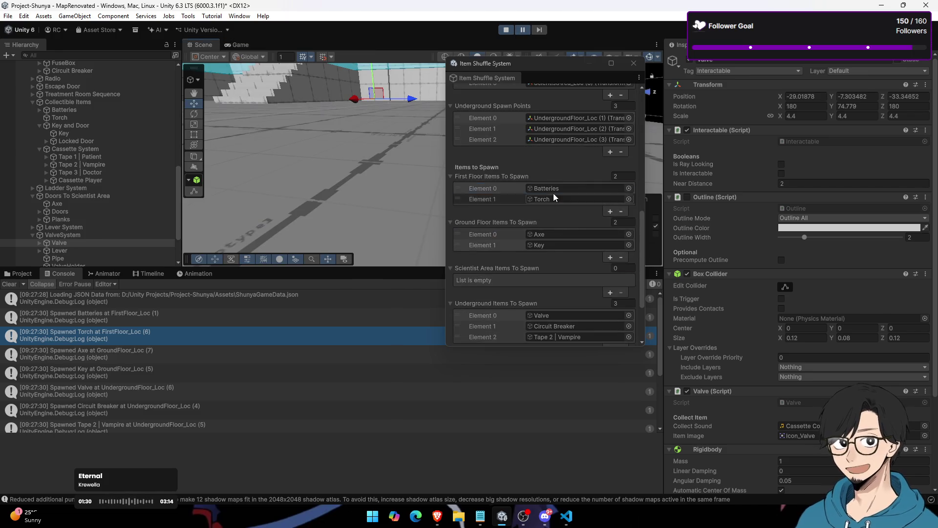
# Step: Frame the spawned Batteries, Torch, Key, Axe and Valve
pyautogui.doubleClick(96, 109)
pyautogui.doubleClick(99, 118)
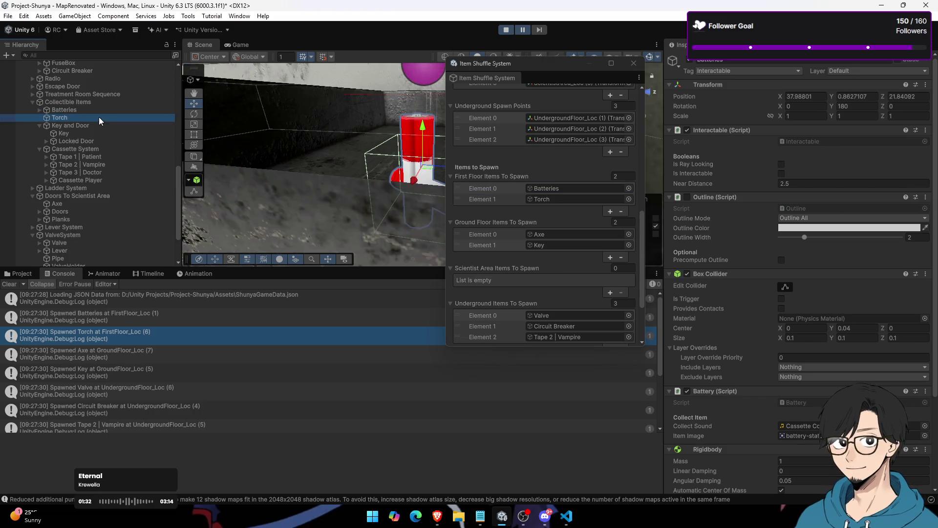
pyautogui.doubleClick(97, 132)
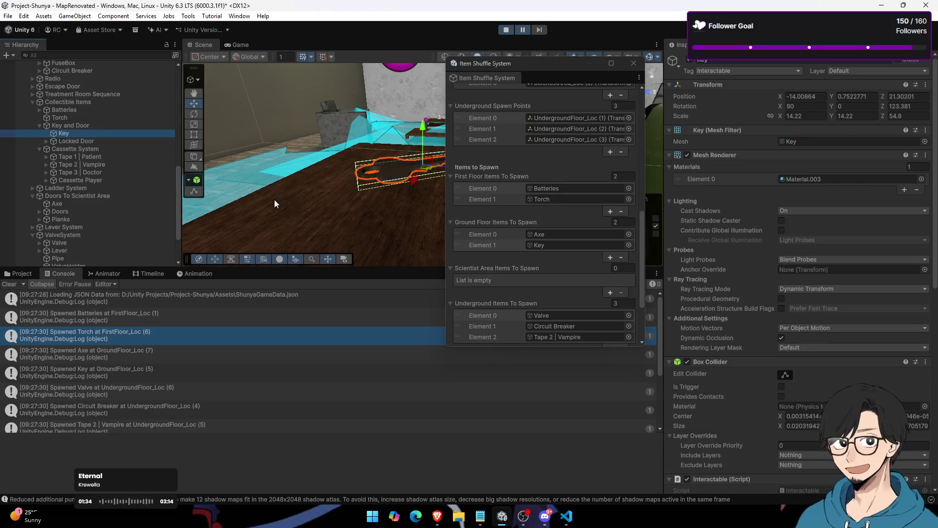
pyautogui.doubleClick(71, 201)
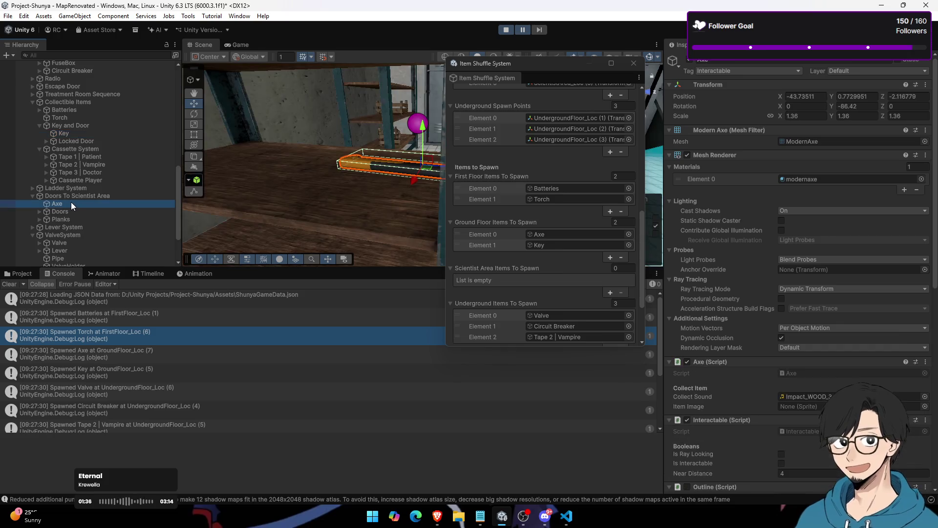
pyautogui.scroll(-3, 538, 288)
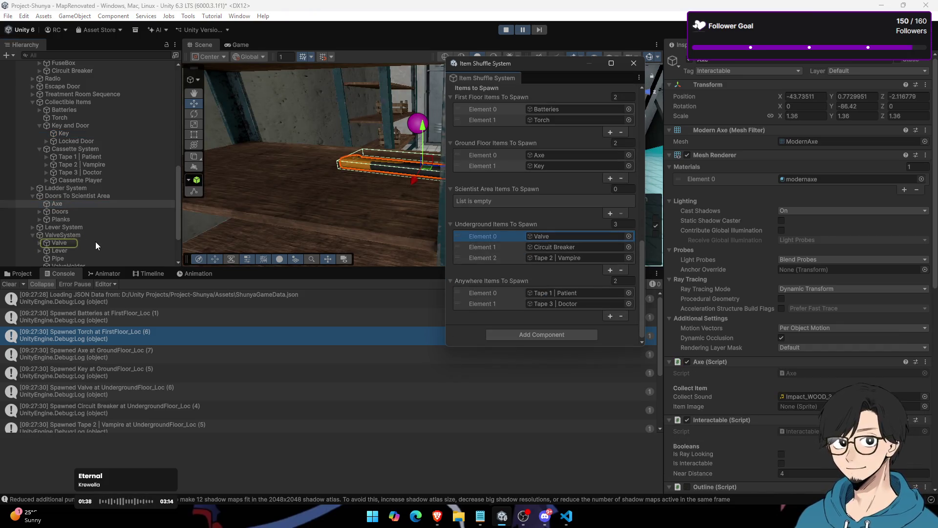
pyautogui.doubleClick(95, 242)
# Step: Frame the Circuit Breaker and the three tapes, then stop and restart the playtest
pyautogui.click(553, 247)
pyautogui.doubleClick(72, 70)
pyautogui.click(556, 258)
pyautogui.doubleClick(102, 165)
pyautogui.click(564, 293)
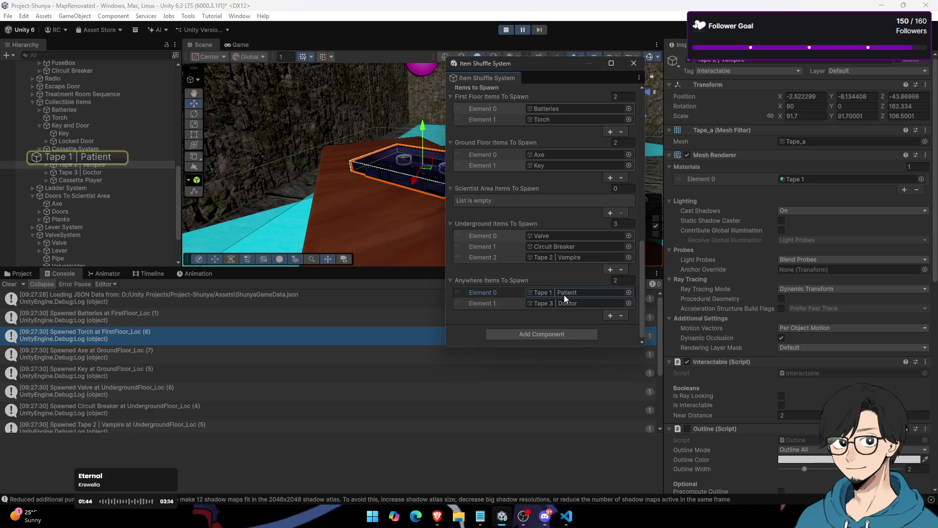
pyautogui.doubleClick(126, 157)
pyautogui.doubleClick(93, 180)
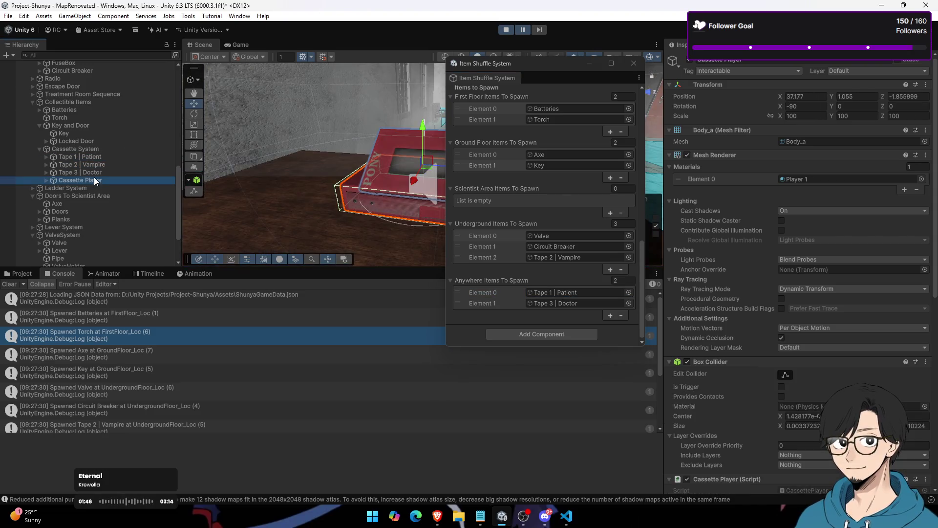
pyautogui.doubleClick(95, 175)
pyautogui.click(507, 30)
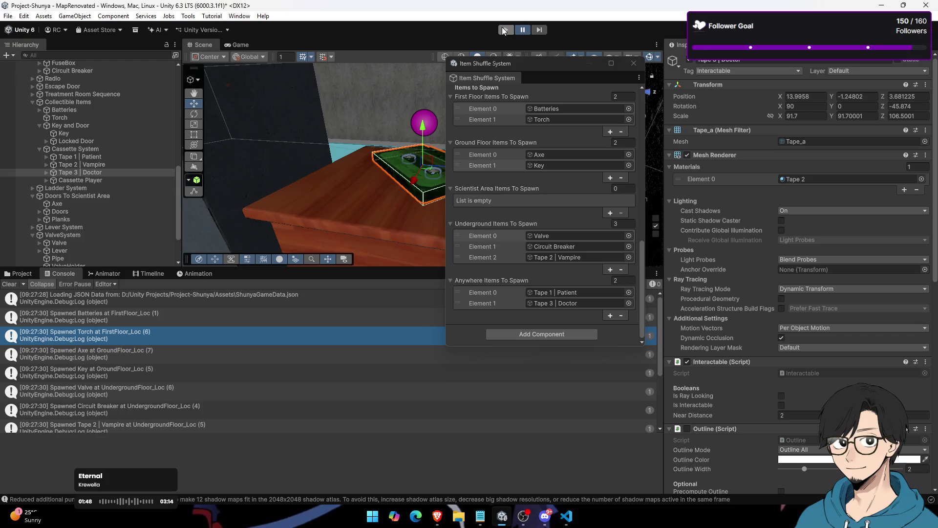
pyautogui.click(507, 29)
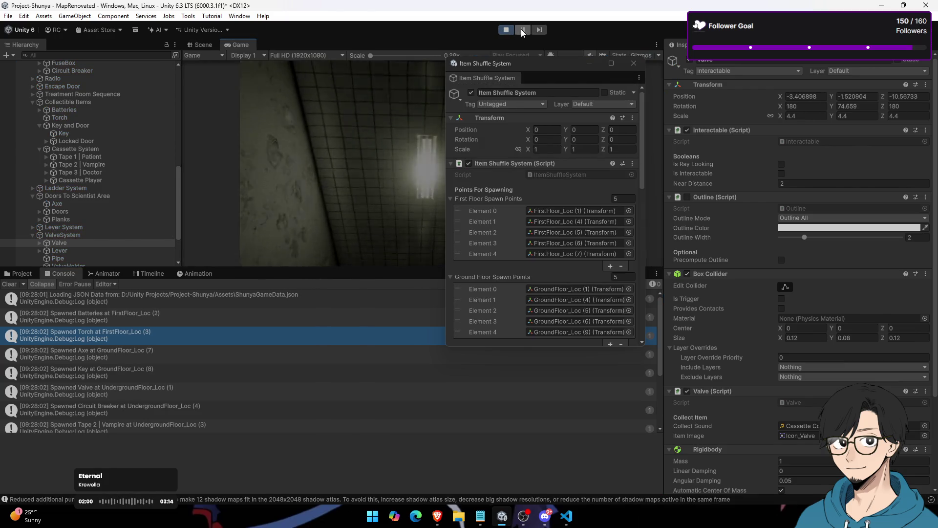
# Step: Pause the game and frame the spawned Batteries, Torch, Axe and Key
pyautogui.click(522, 30)
pyautogui.scroll(-5, 552, 220)
pyautogui.scroll(-3, 560, 227)
pyautogui.scroll(5, 521, 233)
pyautogui.click(556, 214)
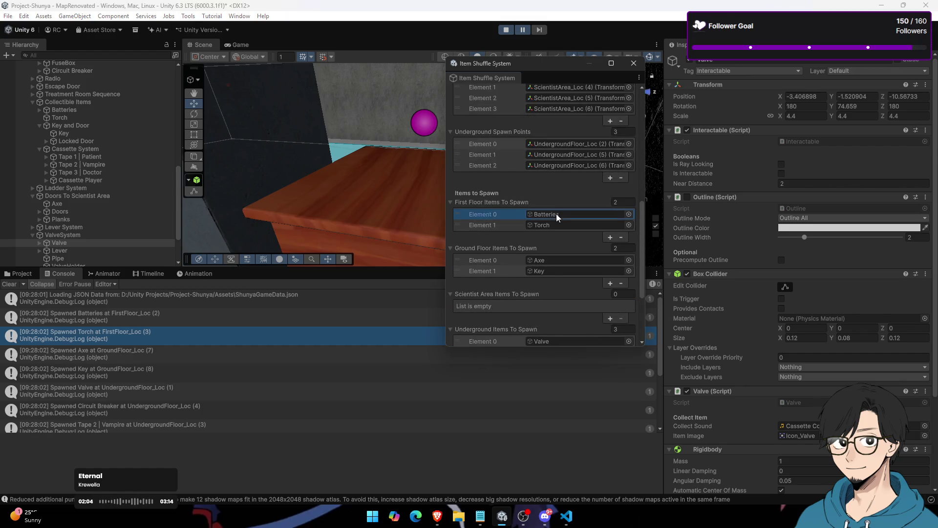
pyautogui.doubleClick(79, 110)
pyautogui.click(561, 225)
pyautogui.doubleClick(98, 116)
pyautogui.click(556, 262)
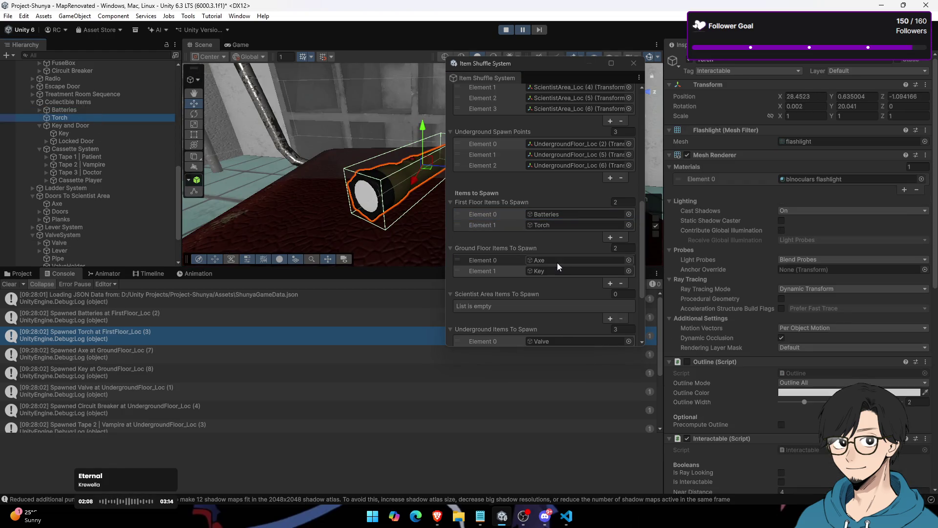
pyautogui.doubleClick(106, 206)
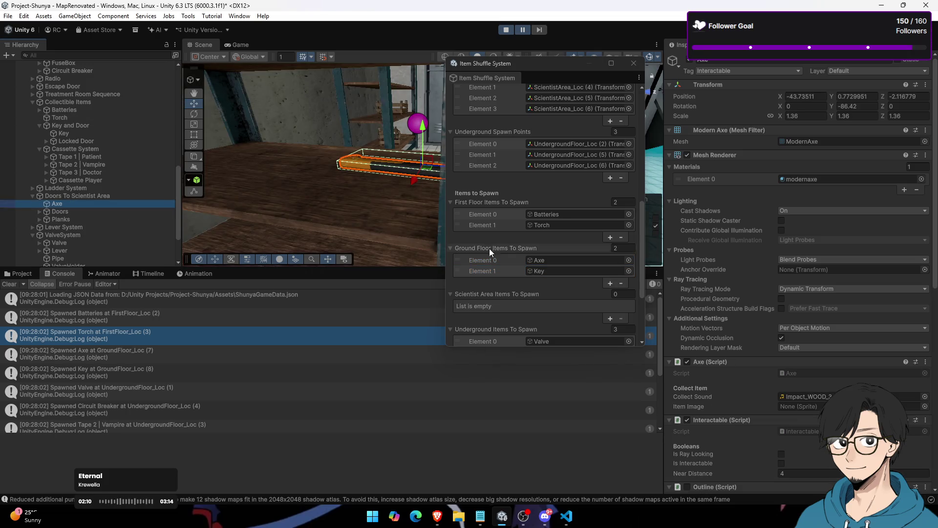
pyautogui.doubleClick(109, 133)
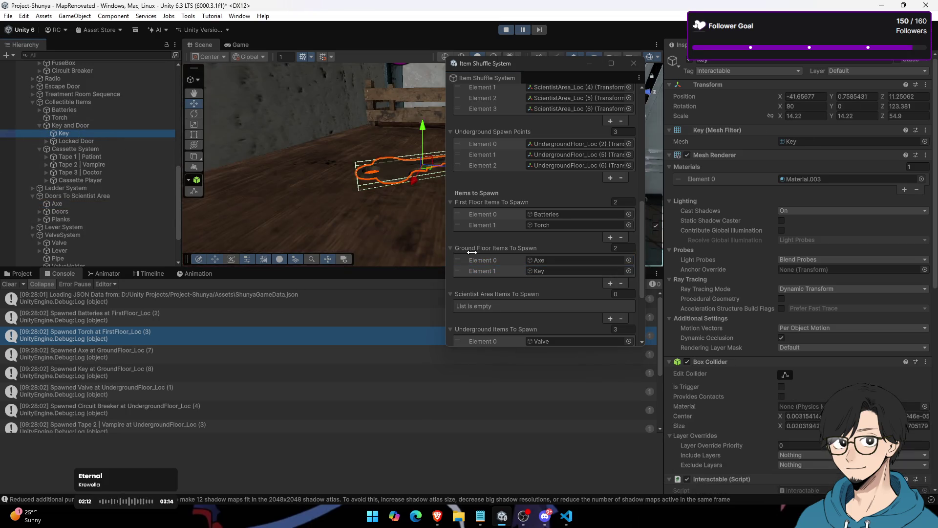
# Step: Frame the Valve, Circuit Breaker, Tape 2 | Vampire, Tape 3 | Doctor and Tape 1 | Patient
pyautogui.scroll(-3, 549, 264)
pyautogui.click(549, 262)
pyautogui.doubleClick(83, 242)
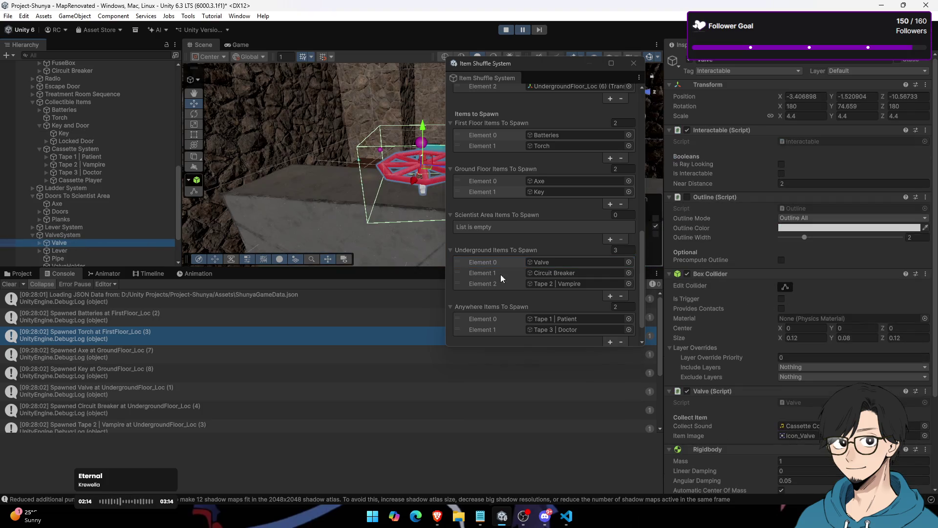
pyautogui.scroll(-2, 508, 266)
pyautogui.click(543, 247)
pyautogui.doubleClick(90, 69)
pyautogui.click(556, 258)
pyautogui.doubleClick(124, 165)
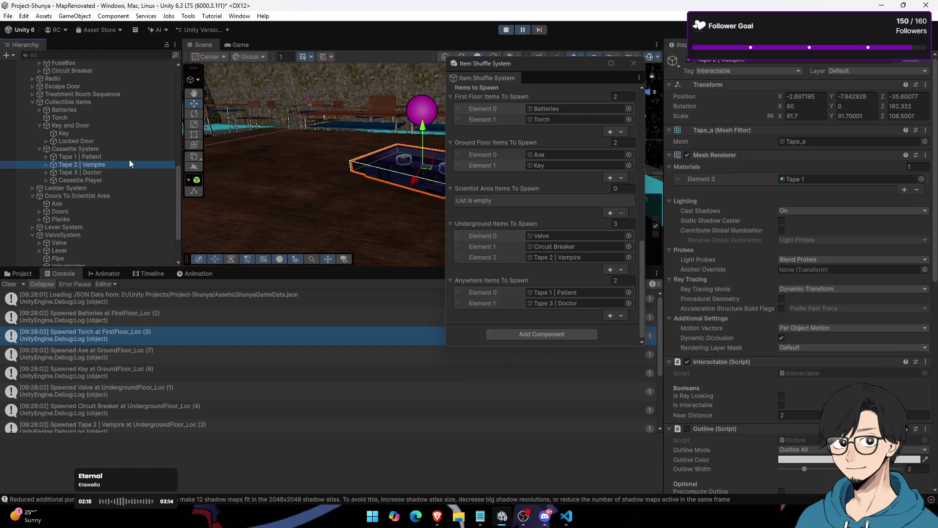
pyautogui.doubleClick(114, 172)
pyautogui.doubleClick(116, 156)
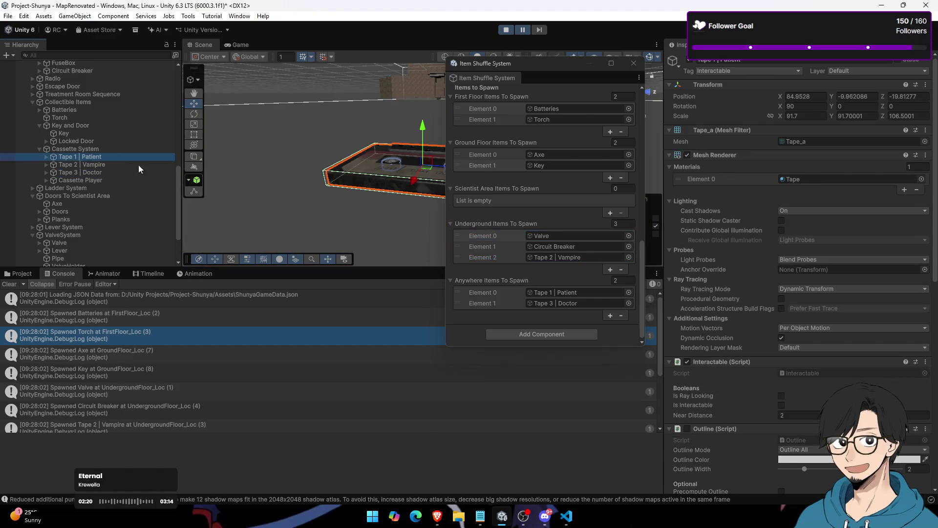
# Step: Open the Console entry for Tape 1 | Patient spawning at ScientistArea_Loc (3)
pyautogui.moveTo(528, 64); pyautogui.dragTo(708, 93)
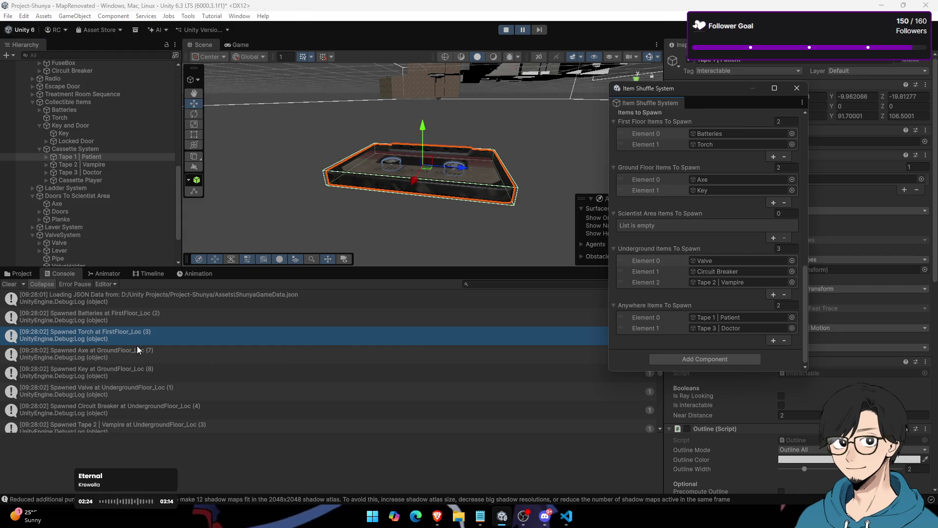
pyautogui.scroll(-3, 133, 381)
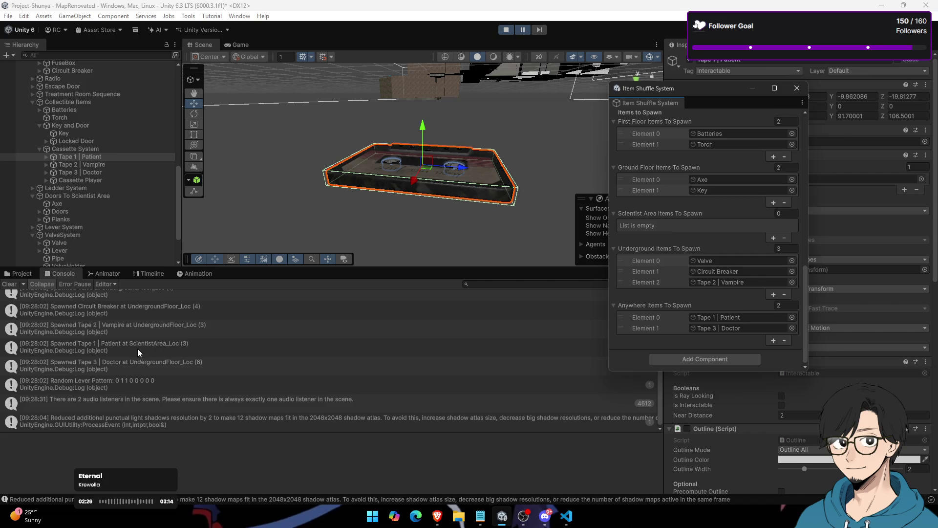
pyautogui.click(158, 340)
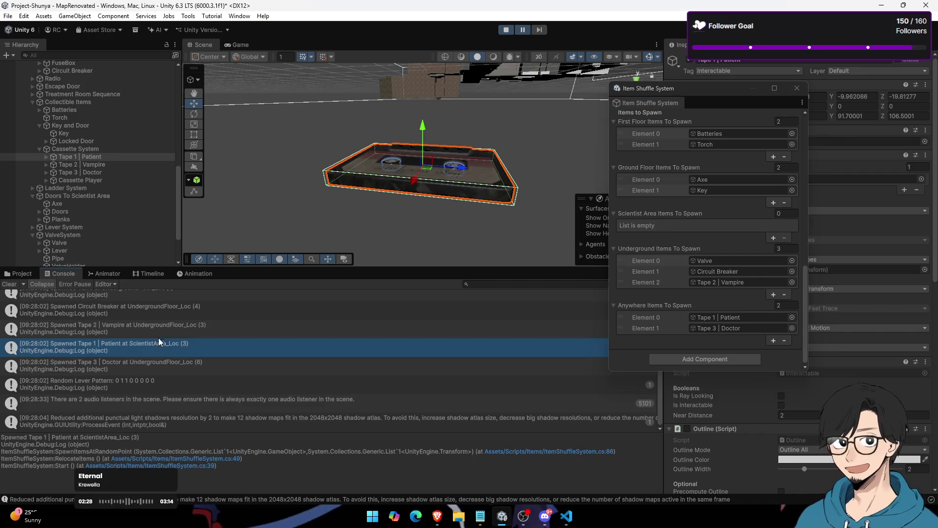
# Step: Examine ScientistArea_Loc (3) and ScientistArea_Loc (1) up close in the Scene view, then stop the playtest
pyautogui.doubleClick(92, 197)
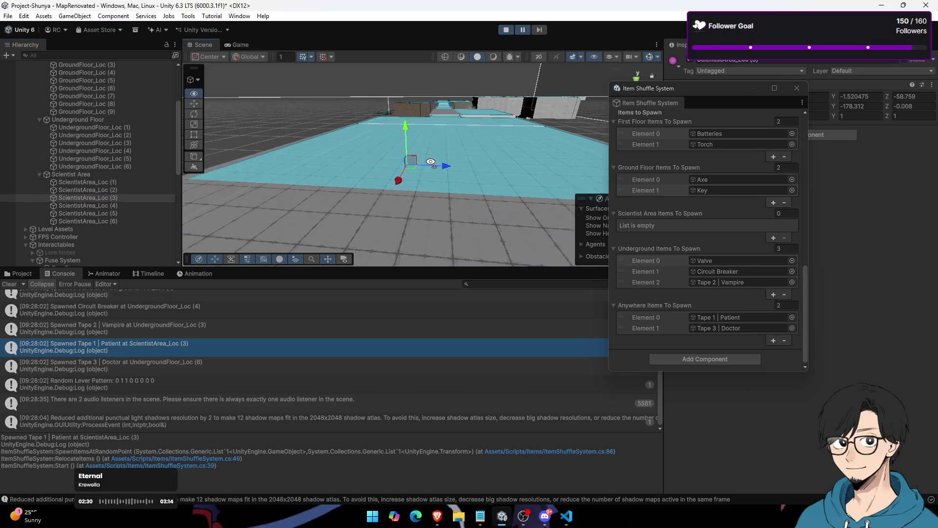
pyautogui.doubleClick(102, 198)
pyautogui.moveTo(389, 194)
pyautogui.mouseDown()
pyautogui.moveTo(479, 192)
pyautogui.moveTo(377, 199)
pyautogui.moveTo(496, 181)
pyautogui.moveTo(439, 195)
pyautogui.mouseUp()
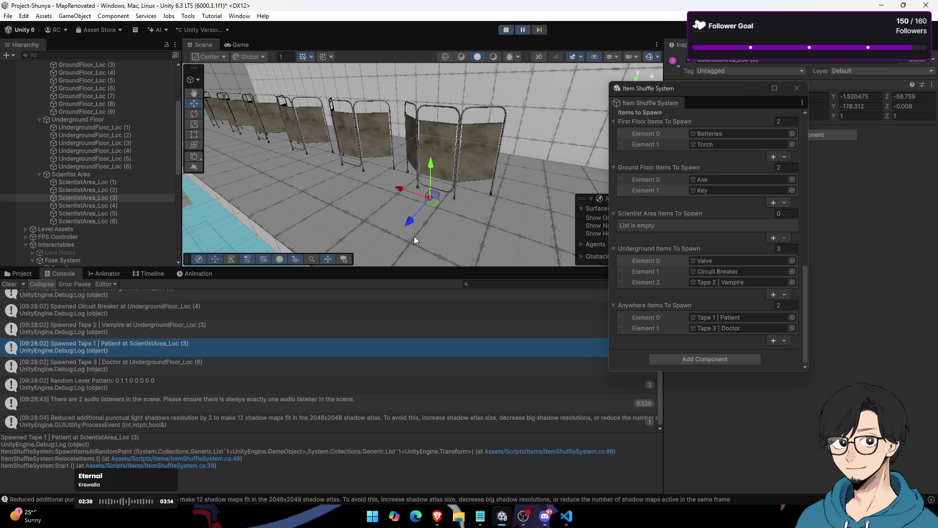
pyautogui.moveTo(449, 221)
pyautogui.mouseDown()
pyautogui.moveTo(448, 202)
pyautogui.moveTo(412, 203)
pyautogui.mouseUp()
pyautogui.click(119, 197)
pyautogui.doubleClick(122, 198)
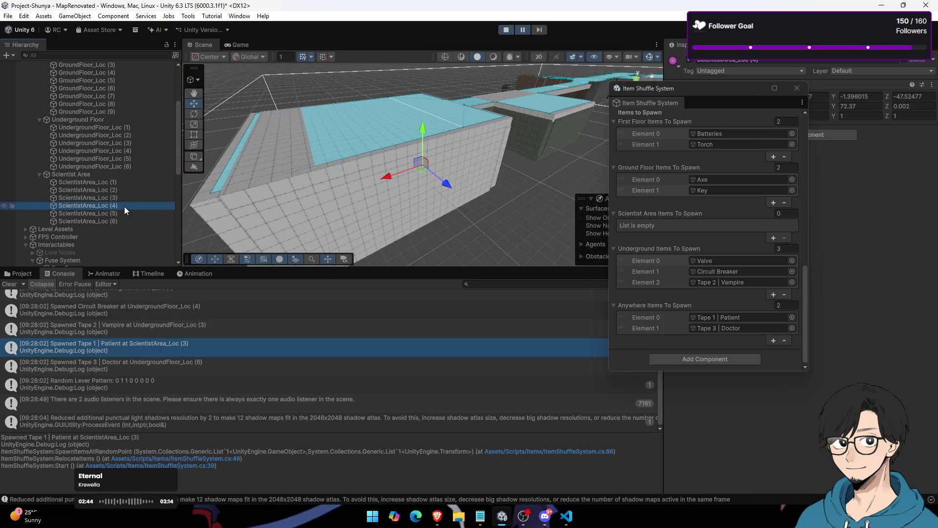
pyautogui.doubleClick(128, 182)
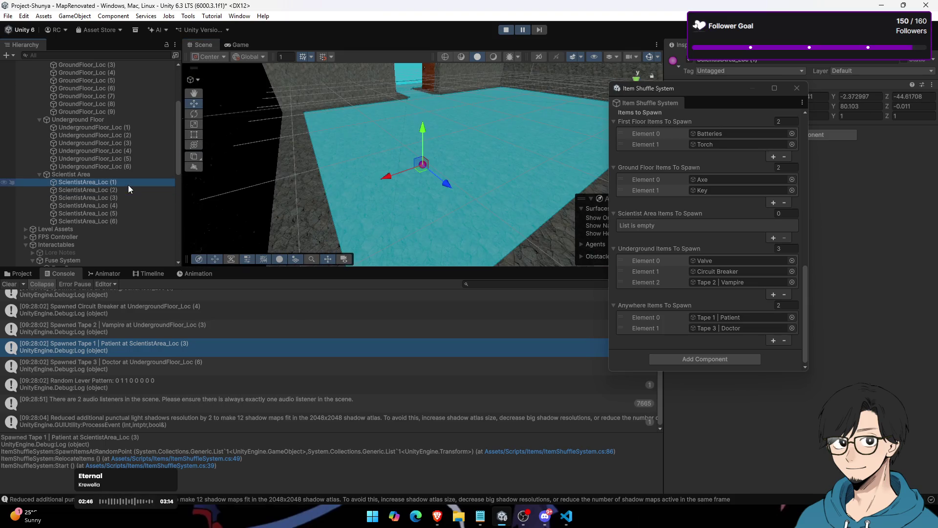
pyautogui.doubleClick(125, 181)
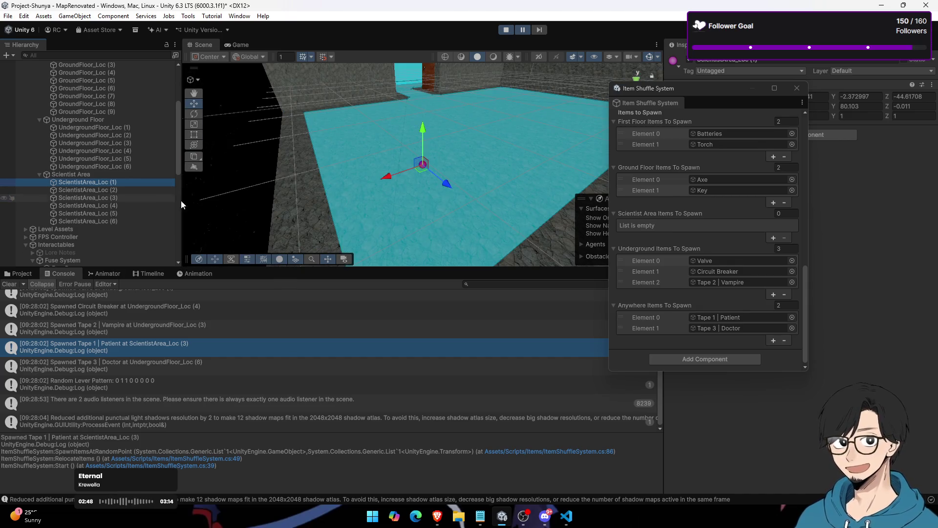
pyautogui.click(506, 29)
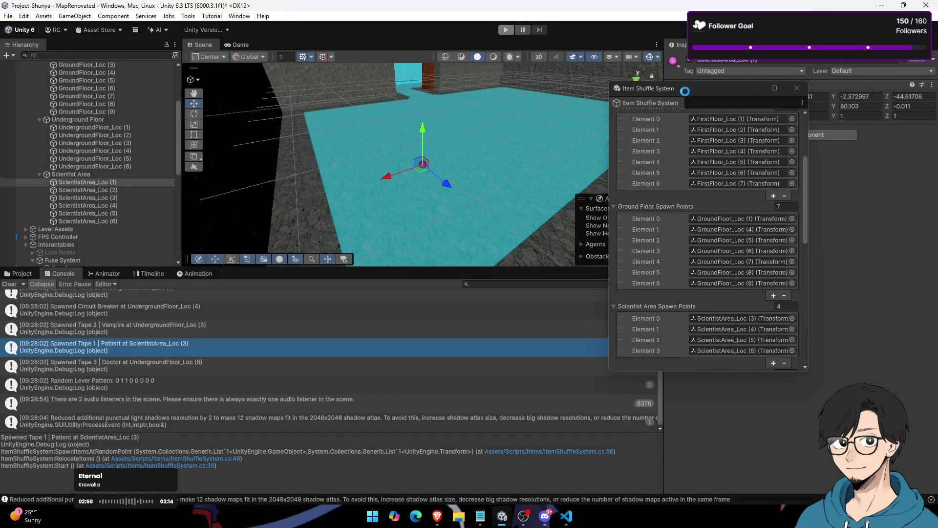
# Step: Change Scientist Area Spawn Points size from 4 to 0 and start a new playtest
pyautogui.moveTo(693, 90); pyautogui.dragTo(545, 77)
pyautogui.scroll(-10, 521, 230)
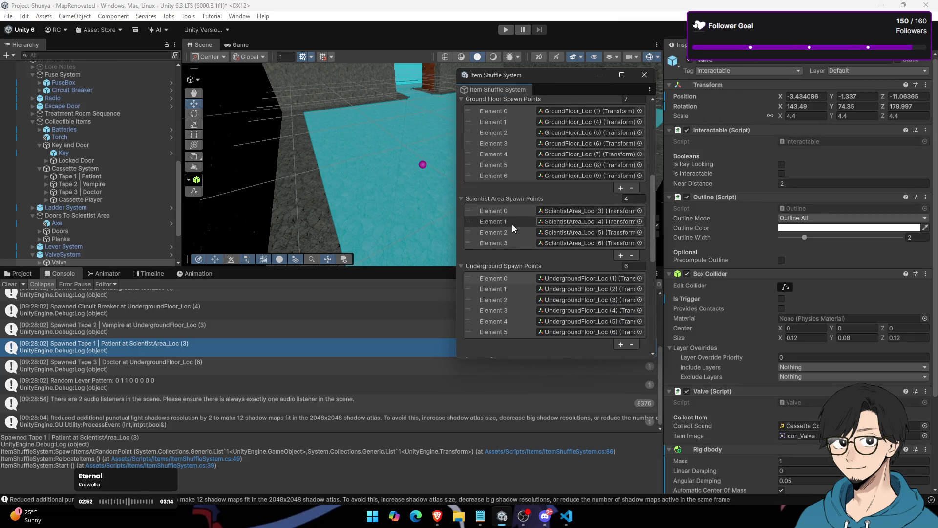
pyautogui.scroll(-5, 489, 196)
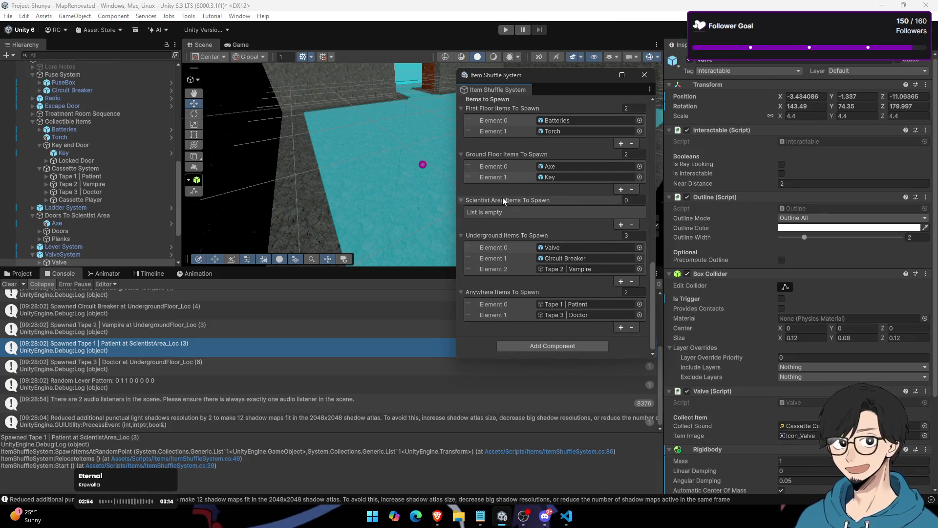
pyautogui.scroll(10, 502, 215)
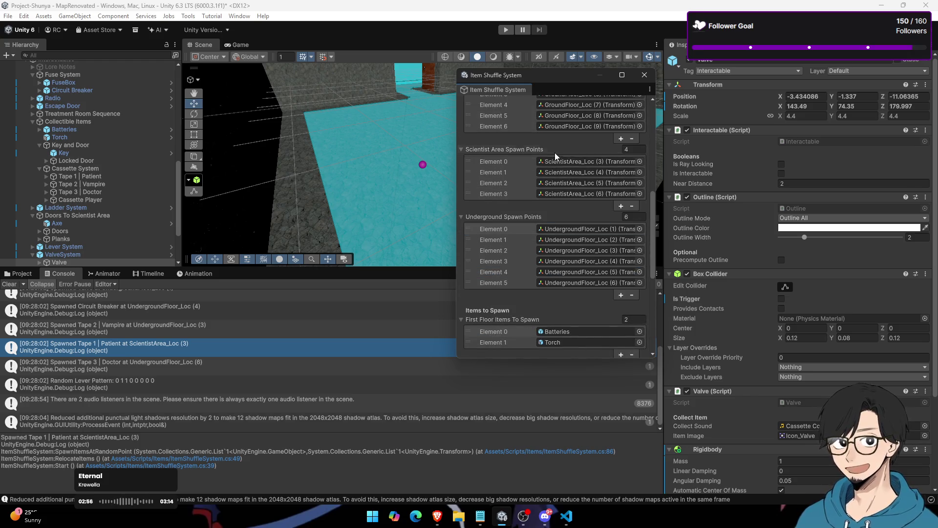
pyautogui.click(503, 149)
pyautogui.doubleClick(636, 149)
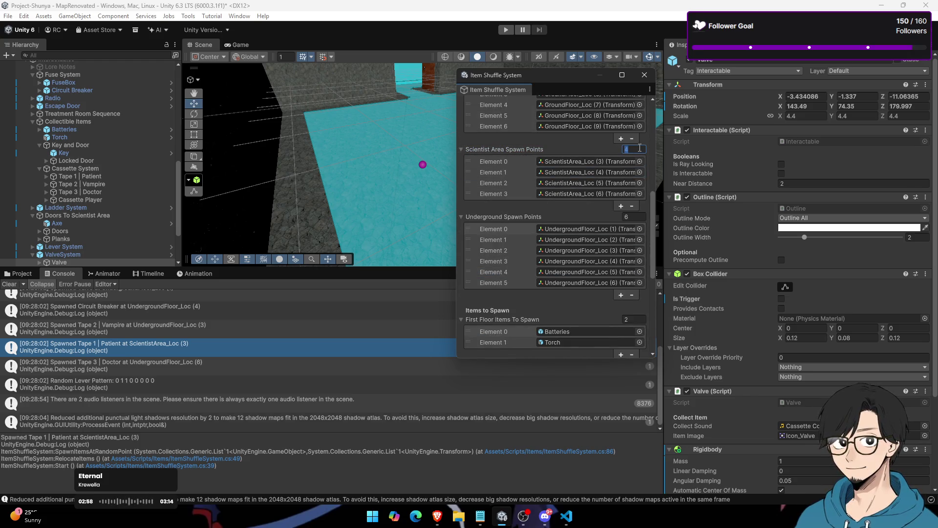
pyautogui.write('0')
pyautogui.press('Return')
pyautogui.scroll(-8, 467, 242)
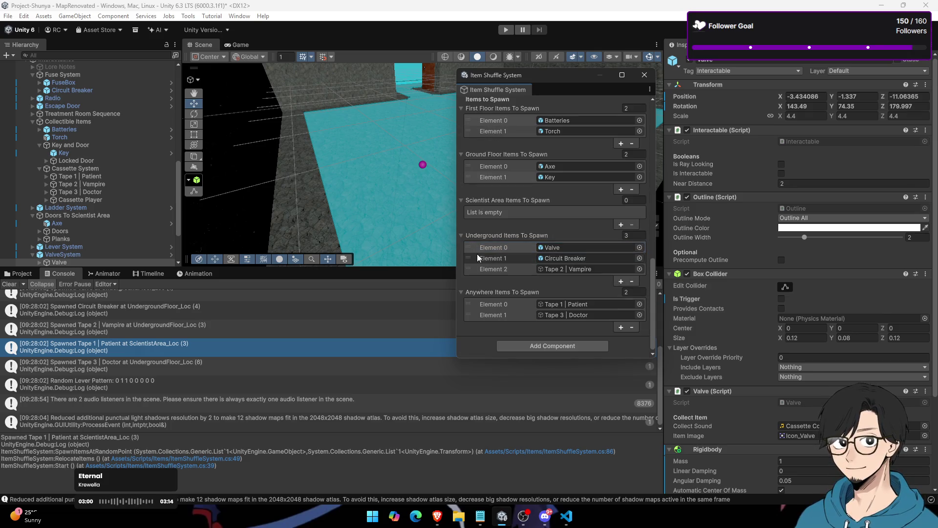
pyautogui.click(506, 30)
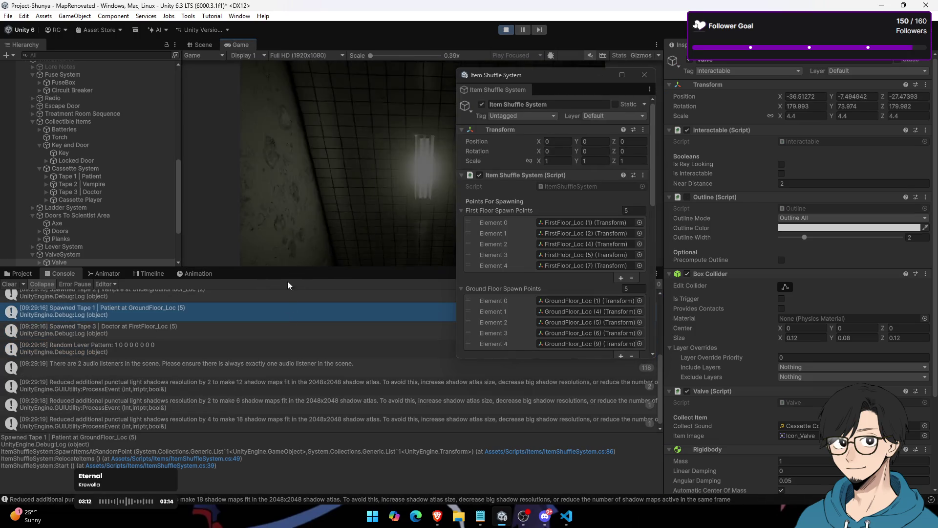
# Step: Pause the game and frame the Batteries, Torch, Key, the three tapes and the Axe in the scene
pyautogui.click(524, 29)
pyautogui.scroll(-10, 508, 266)
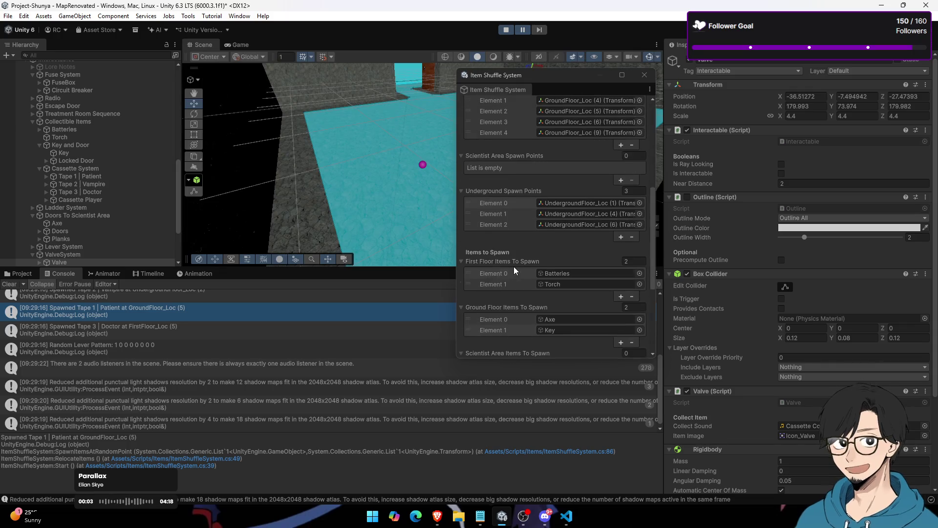
pyautogui.scroll(-3, 564, 279)
pyautogui.click(115, 125)
pyautogui.doubleClick(104, 130)
pyautogui.doubleClick(105, 137)
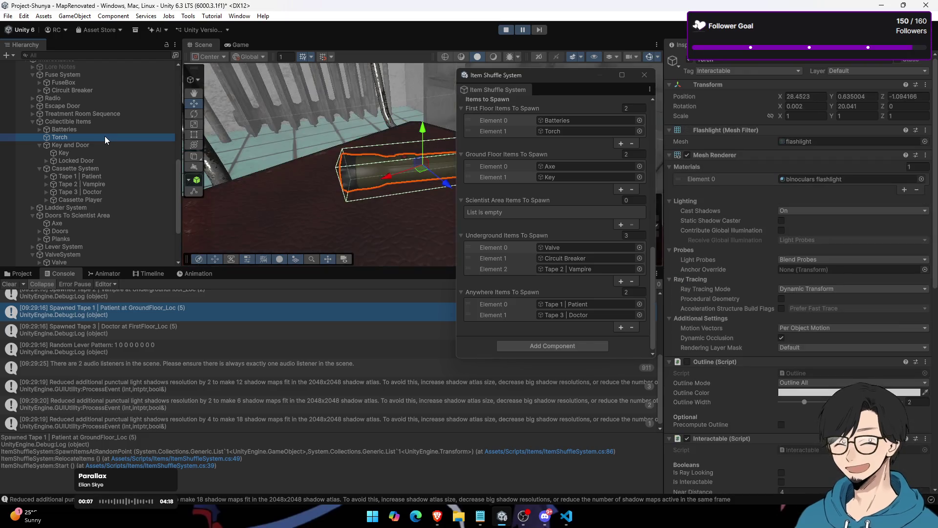
pyautogui.doubleClick(107, 152)
pyautogui.doubleClick(104, 176)
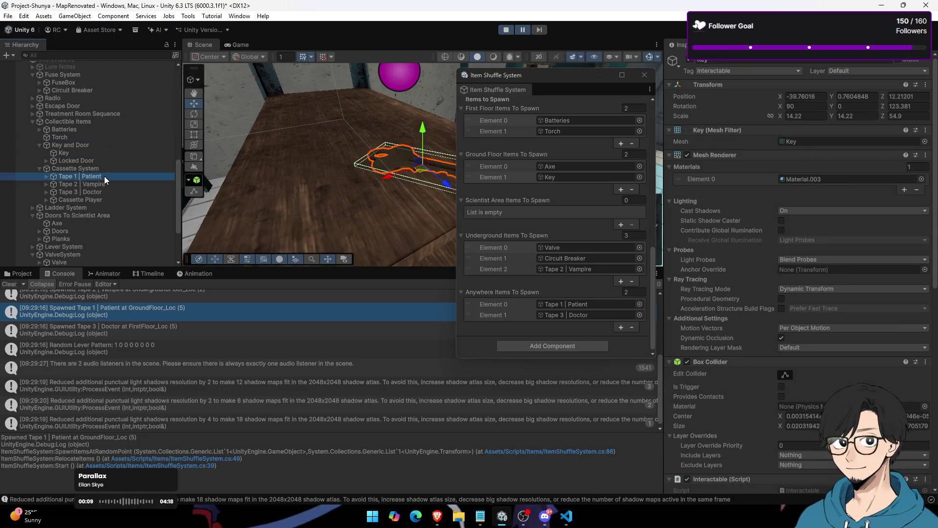
pyautogui.click(104, 184)
pyautogui.doubleClick(107, 192)
pyautogui.scroll(-3, 109, 191)
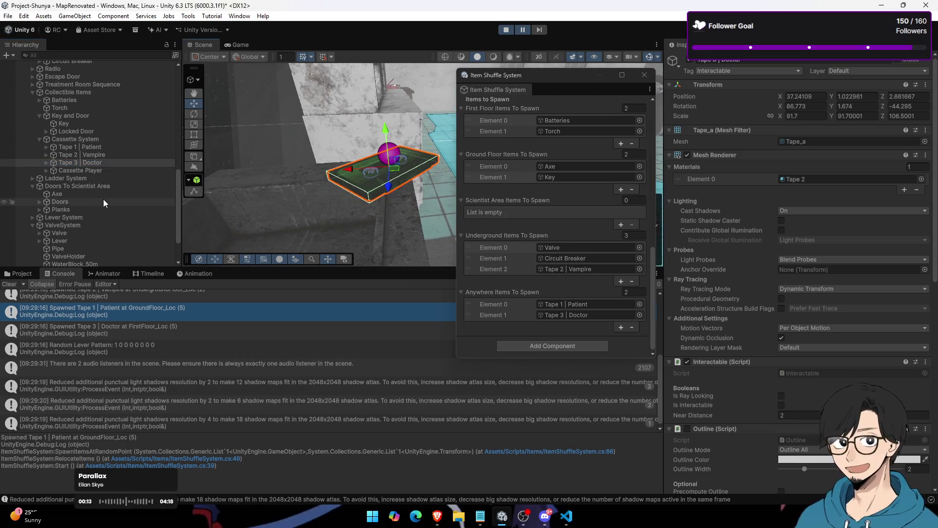
pyautogui.doubleClick(104, 194)
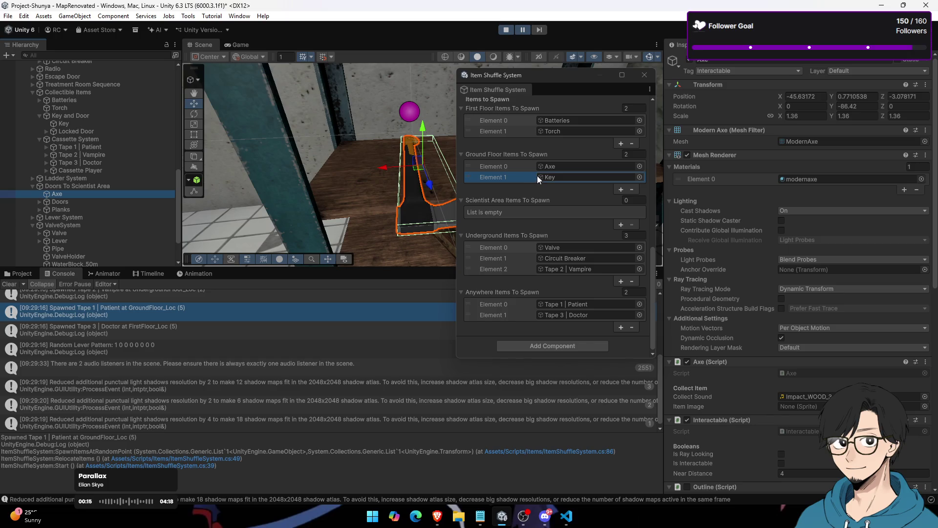
# Step: Frame the Key, Valve, Circuit Breaker, Tape 2 | Vampire and Tape 3 | Doctor, then stop the playtest
pyautogui.click(574, 176)
pyautogui.doubleClick(96, 125)
pyautogui.click(562, 247)
pyautogui.doubleClick(87, 234)
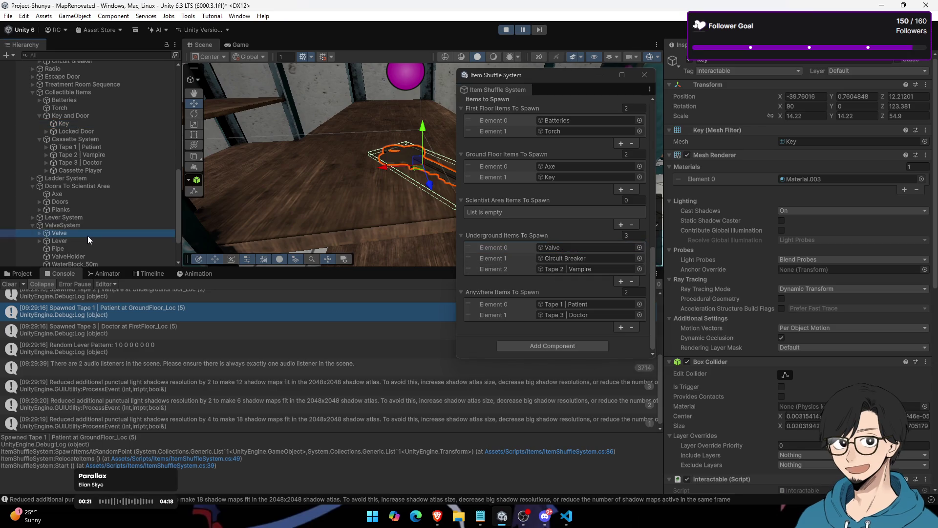
pyautogui.click(568, 260)
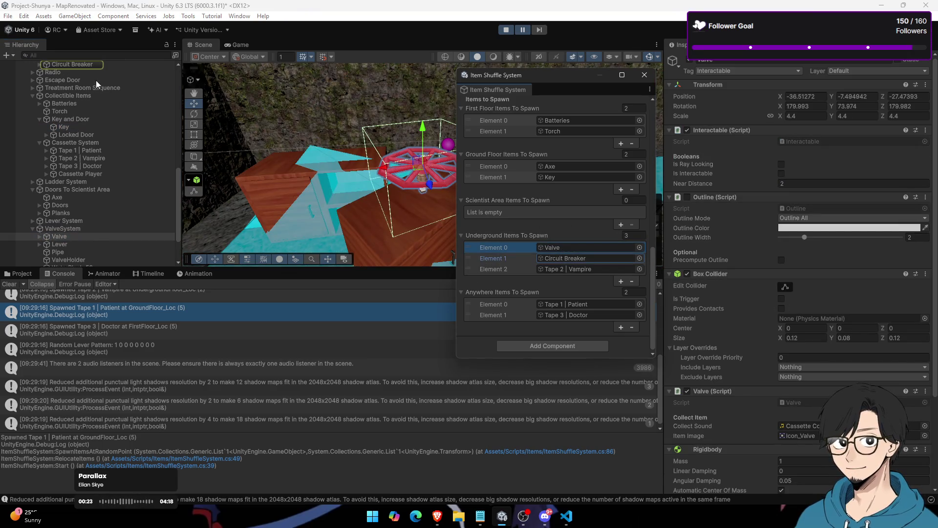
pyautogui.doubleClick(100, 63)
pyautogui.click(546, 268)
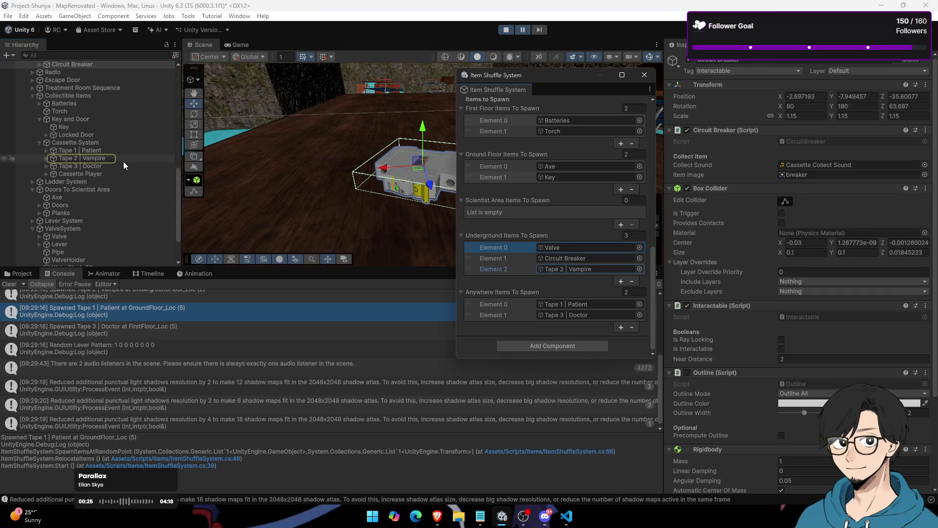
pyautogui.doubleClick(123, 159)
pyautogui.click(574, 313)
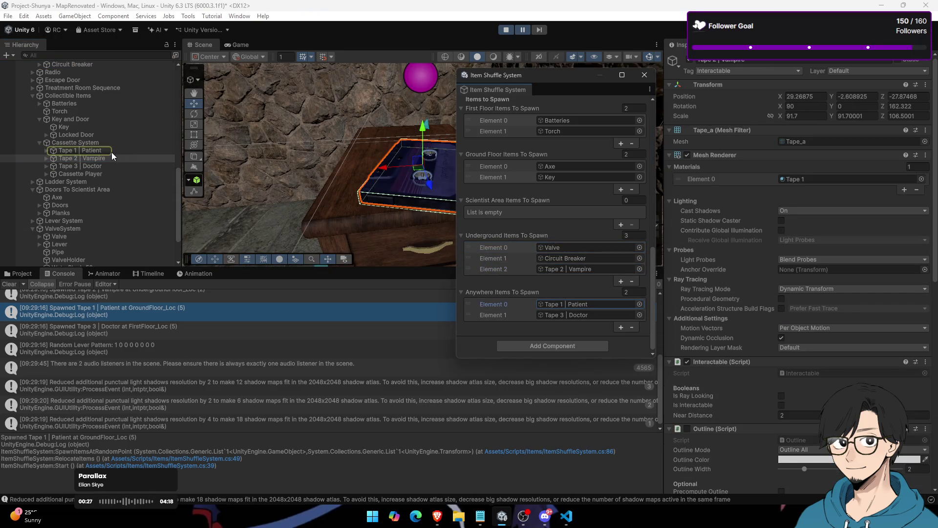
pyautogui.doubleClick(102, 166)
pyautogui.moveTo(255, 166); pyautogui.dragTo(421, 70)
pyautogui.click(506, 30)
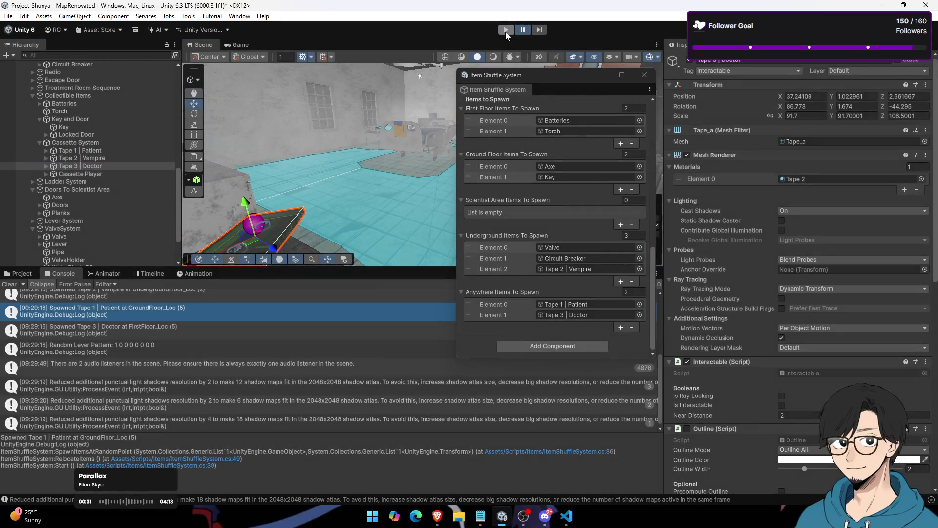
# Step: Start and pause a new playtest, then frame the Circuit Breaker, Batteries and Torch
pyautogui.click(509, 31)
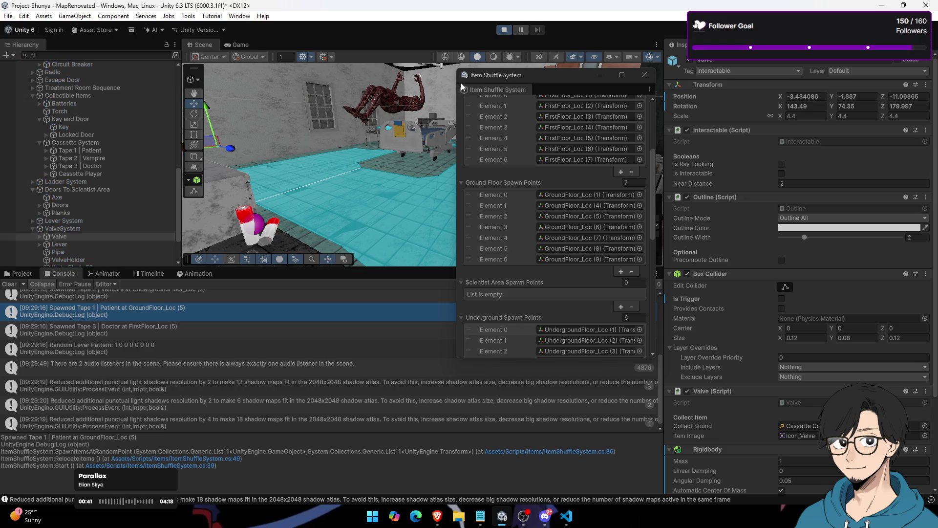
pyautogui.click(524, 28)
pyautogui.scroll(-10, 506, 268)
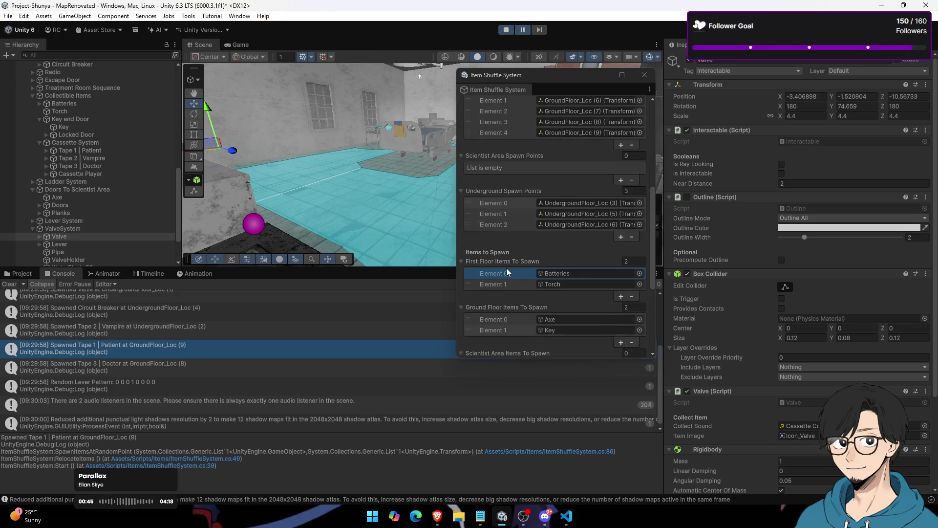
pyautogui.scroll(3, 51, 168)
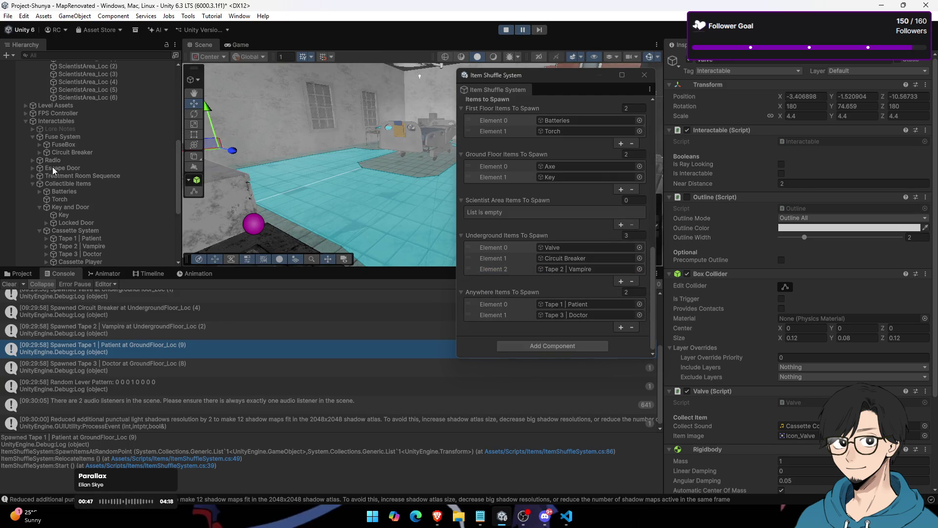
pyautogui.click(81, 144)
pyautogui.doubleClick(83, 151)
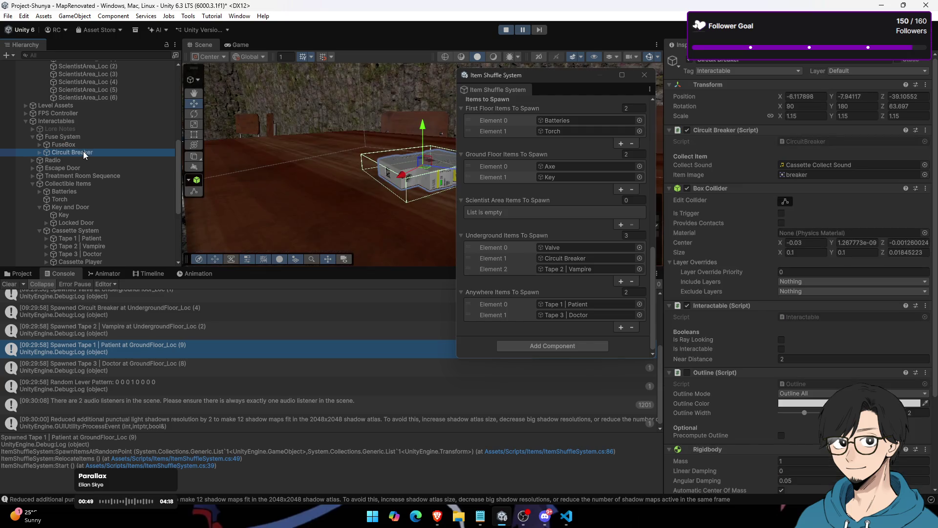
pyautogui.doubleClick(68, 193)
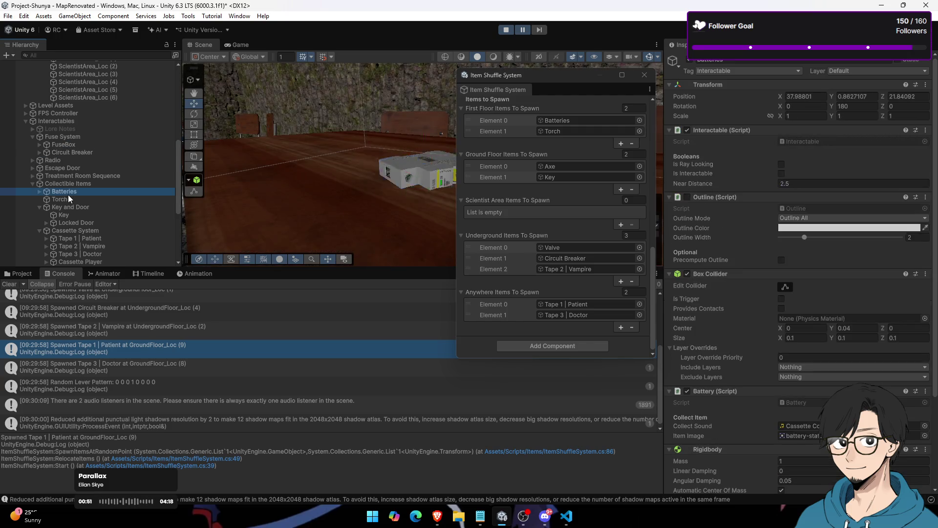
pyautogui.doubleClick(72, 199)
# Step: Frame the Key, Tape 2 | Vampire, Tape 3 | Doctor and the Valve, then resume the game
pyautogui.click(74, 215)
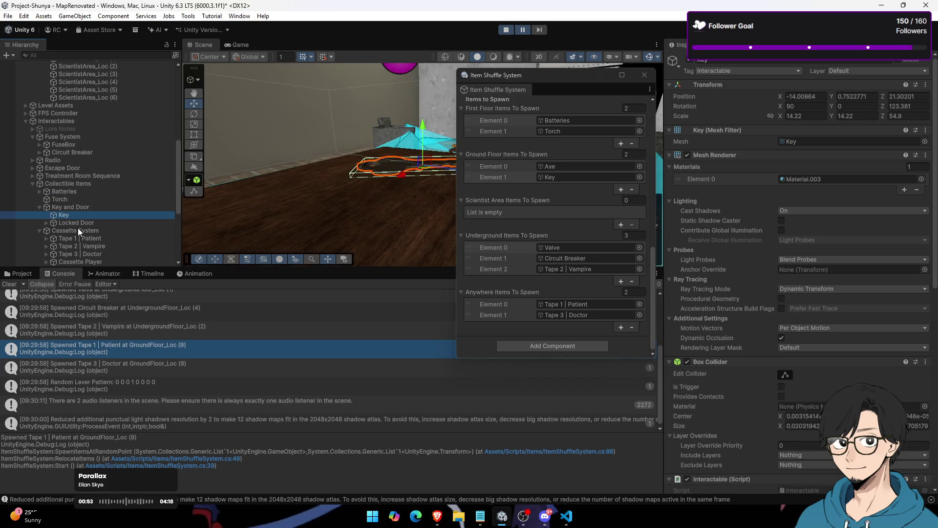
pyautogui.scroll(-3, 77, 227)
pyautogui.doubleClick(89, 217)
pyautogui.doubleClick(88, 224)
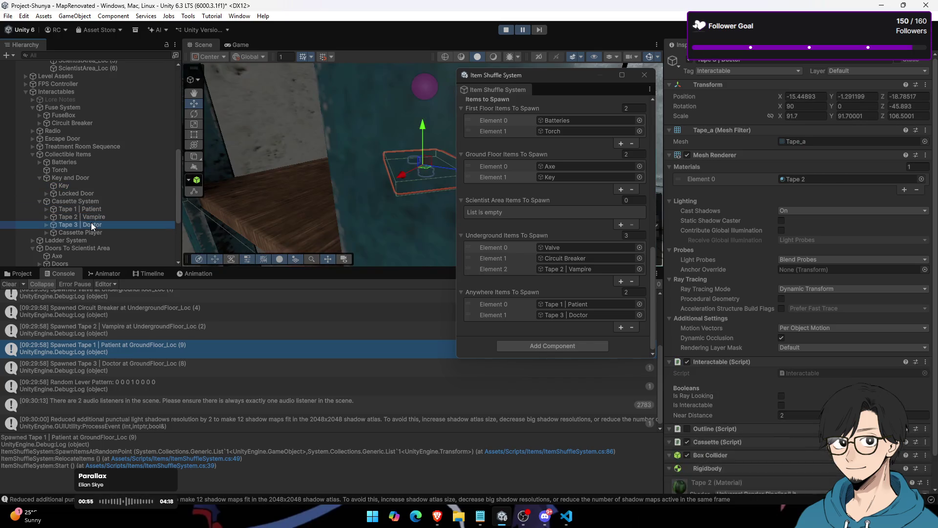
pyautogui.scroll(-3, 81, 201)
pyautogui.scroll(-2, 94, 206)
pyautogui.click(80, 185)
pyautogui.doubleClick(80, 186)
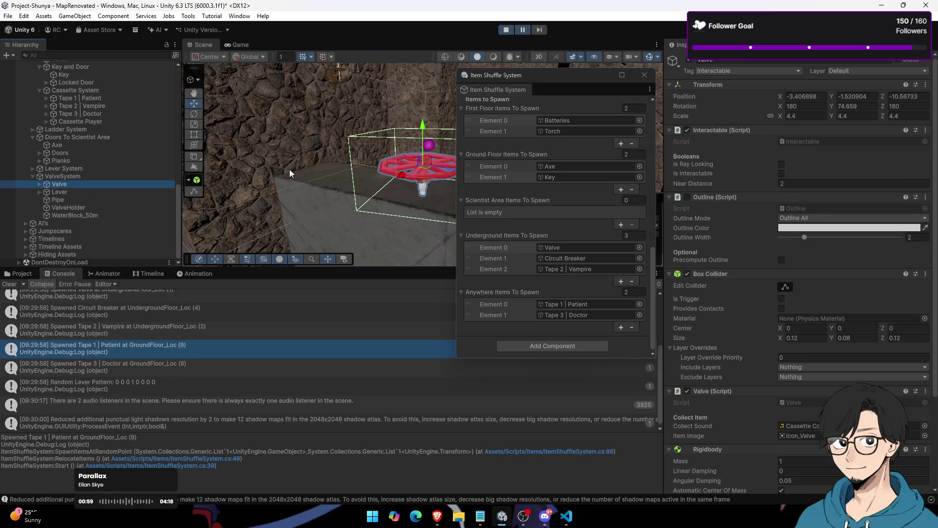
pyautogui.click(522, 28)
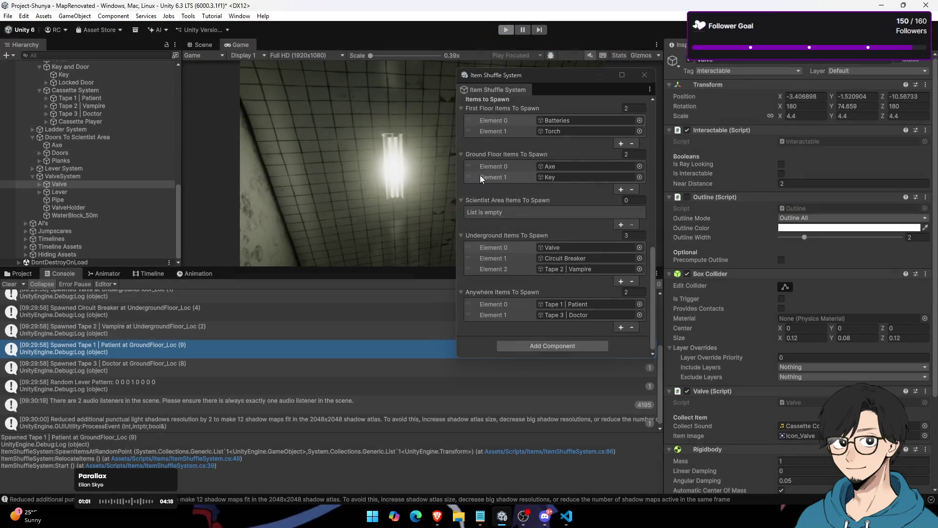
# Step: Exit Play mode, close the Item Shuffle System window, and search Windows for 'g'
pyautogui.hotkey('ctrl', 'p')
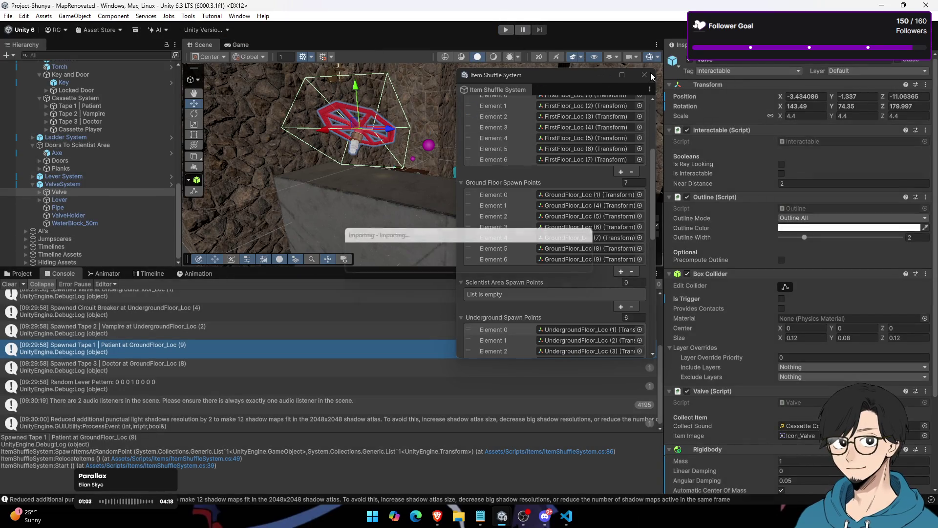
pyautogui.click(645, 76)
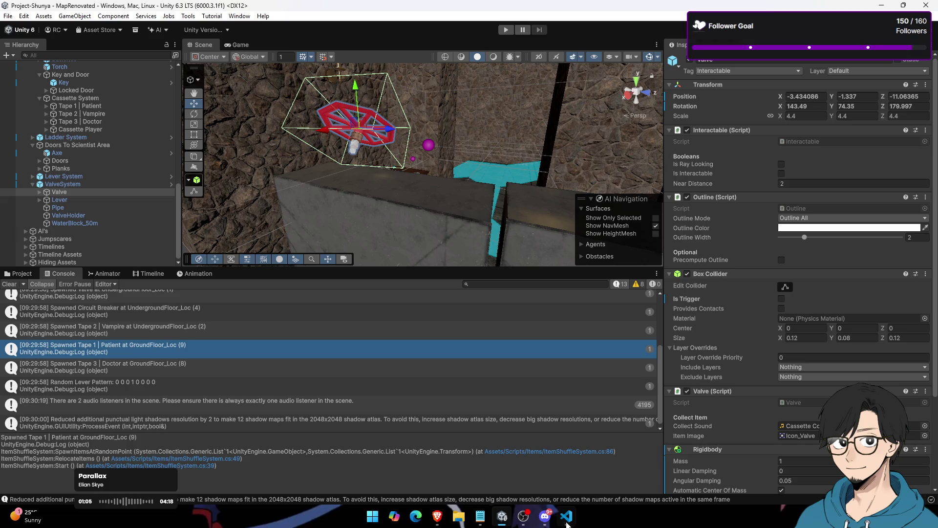
pyautogui.moveTo(551, 527)
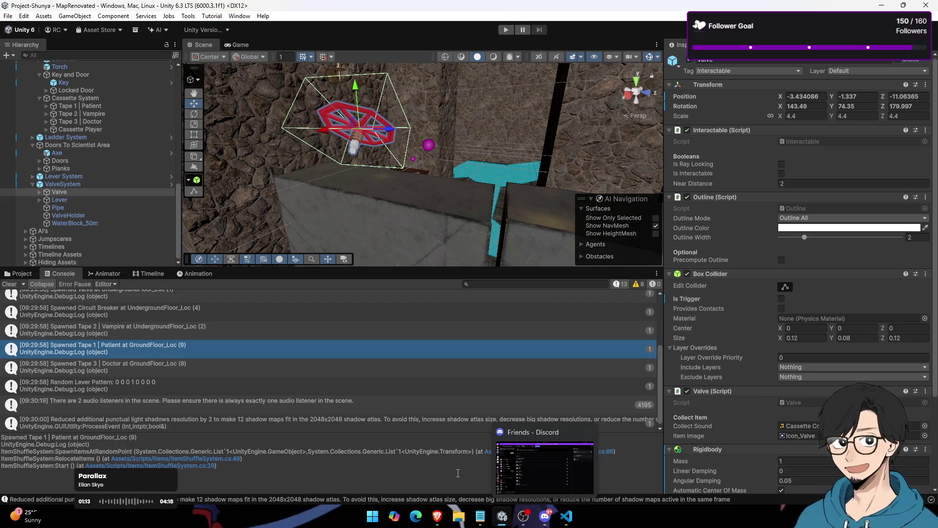
pyautogui.hotkey('ctrl', 'k')
pyautogui.write('g')
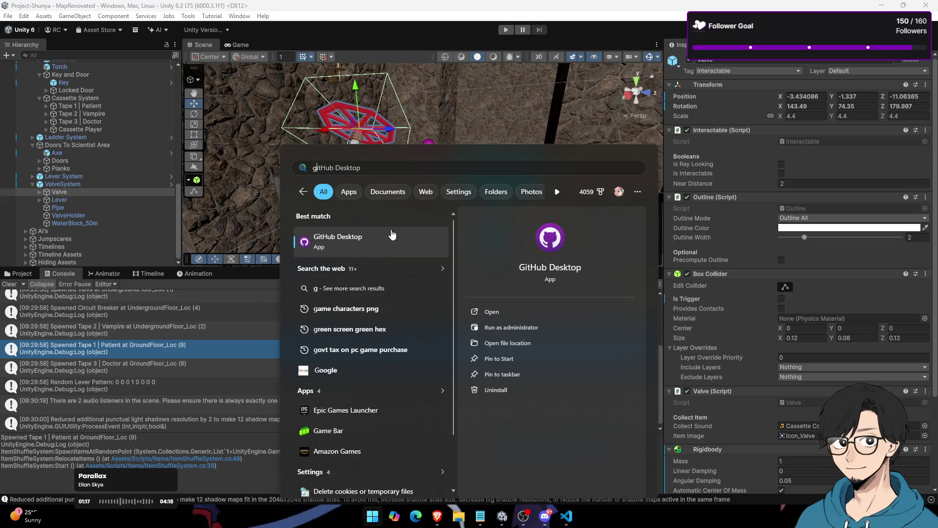
# Step: Launch GitHub Desktop from the Best match search result
pyautogui.click(373, 249)
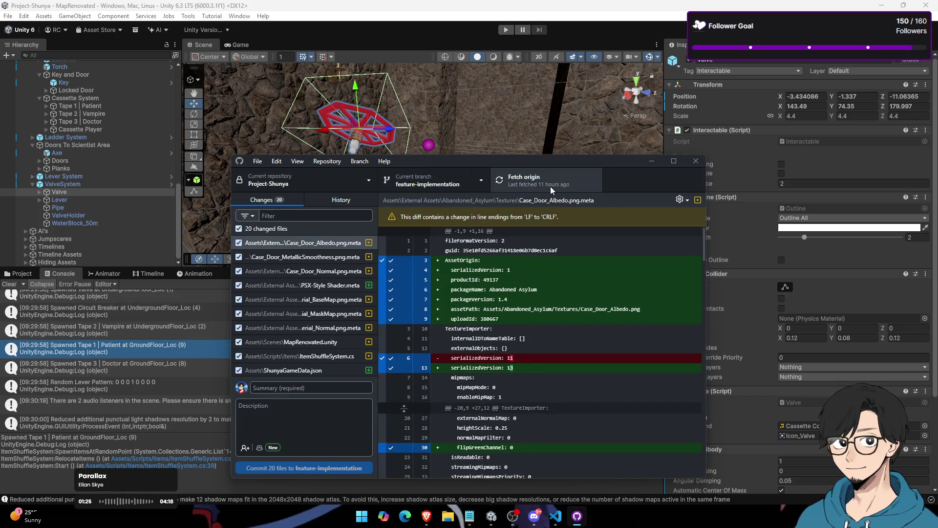
# Step: Deselect all 20 changed files, then include only MapRenovated.unity and ItemShuffleSystem.cs
pyautogui.click(240, 229)
pyautogui.click(298, 271)
pyautogui.scroll(-3, 293, 264)
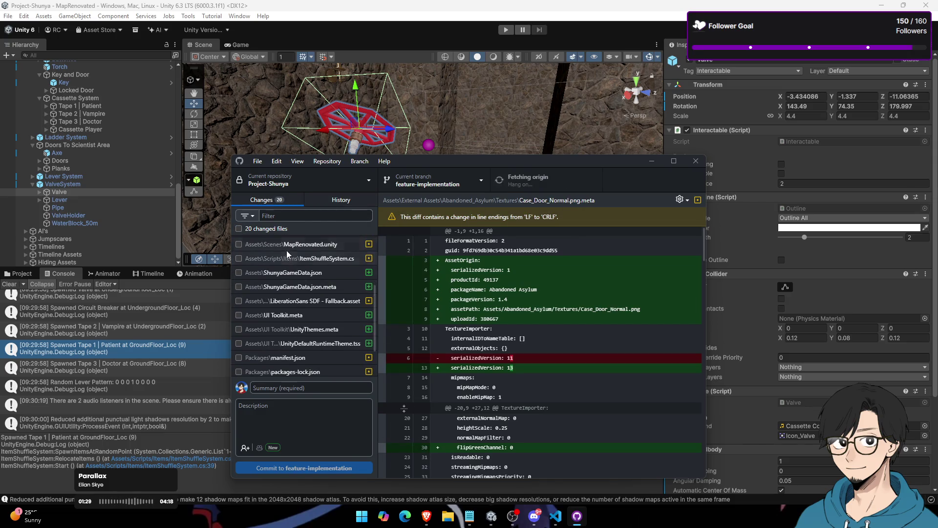
pyautogui.click(288, 244)
pyautogui.press('space')
pyautogui.click(286, 258)
pyautogui.press('space')
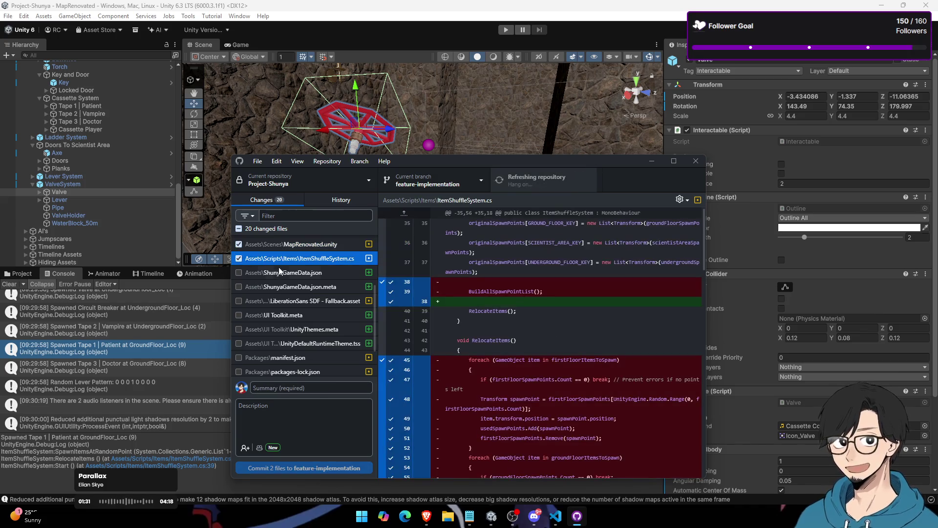
# Step: Review the diffs for ShunyaGameData.json, UI Toolkit.meta, MapRenovated.unity and ItemShuffleSystem.cs
pyautogui.click(279, 272)
pyautogui.click(277, 287)
pyautogui.click(275, 315)
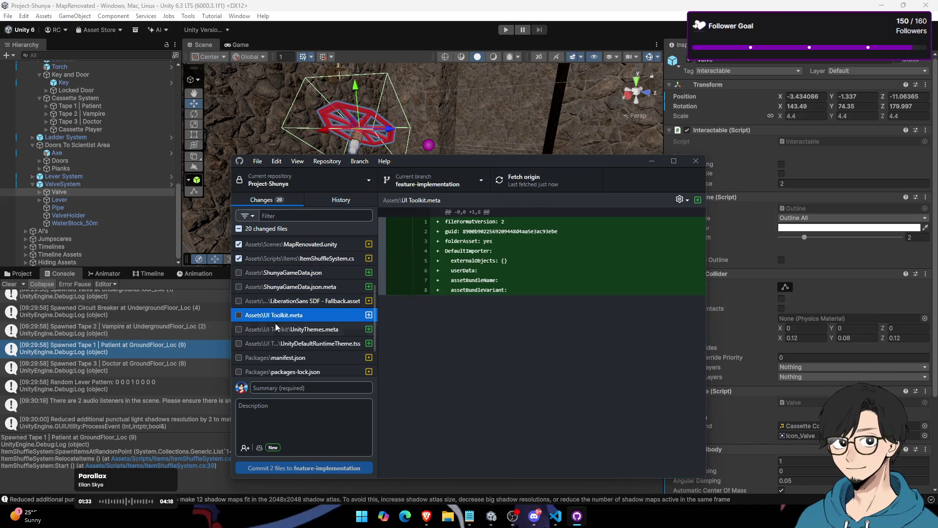
pyautogui.scroll(-1, 293, 352)
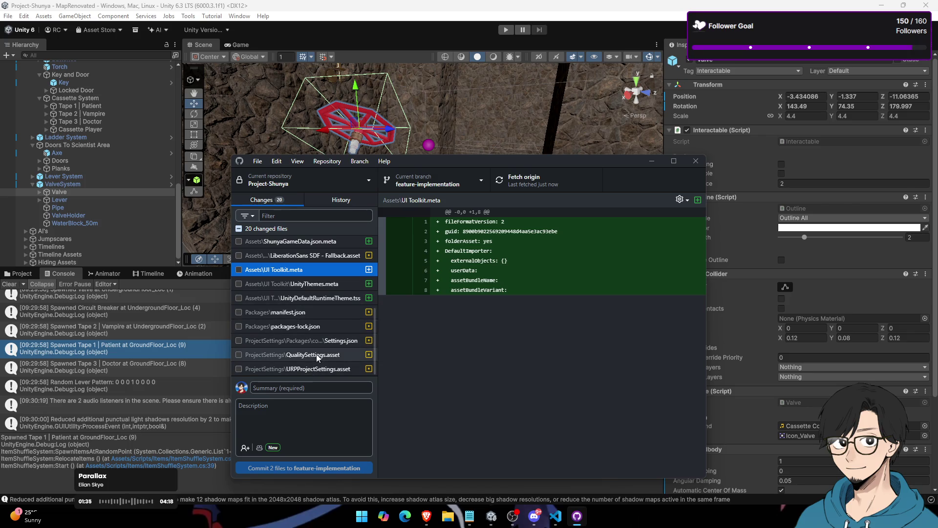
pyautogui.scroll(1, 318, 311)
pyautogui.scroll(3, 318, 311)
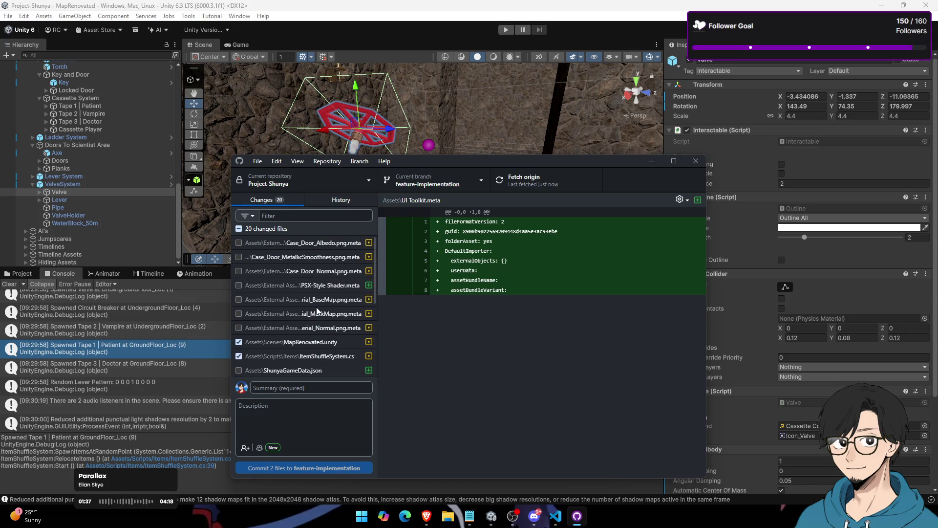
pyautogui.scroll(-1, 321, 316)
pyautogui.click(303, 293)
pyautogui.click(303, 307)
pyautogui.scroll(10, 149, 216)
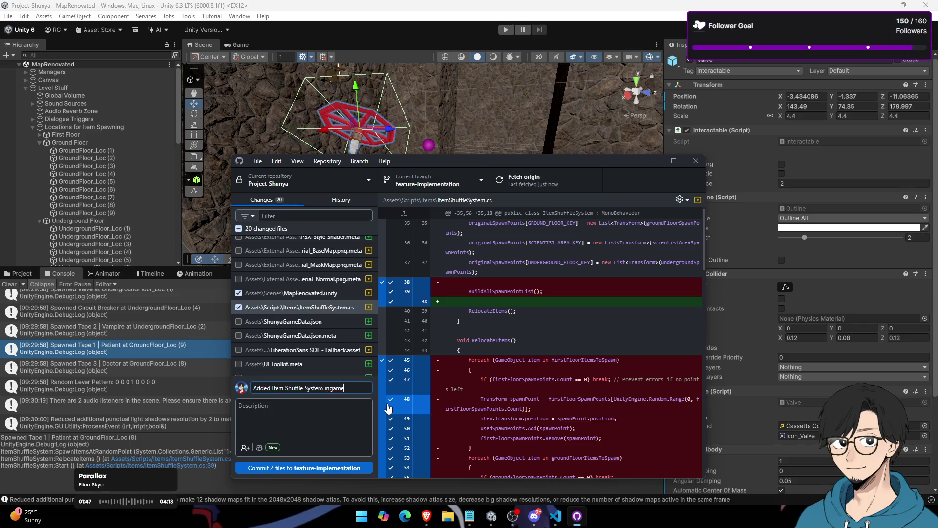
# Step: Commit 'Added Item Shuffle System IG' to feature-implementation and push it to origin
pyautogui.click(330, 468)
pyautogui.hotkey('alt', 'Tab')
pyautogui.hotkey('alt', 'Tab')
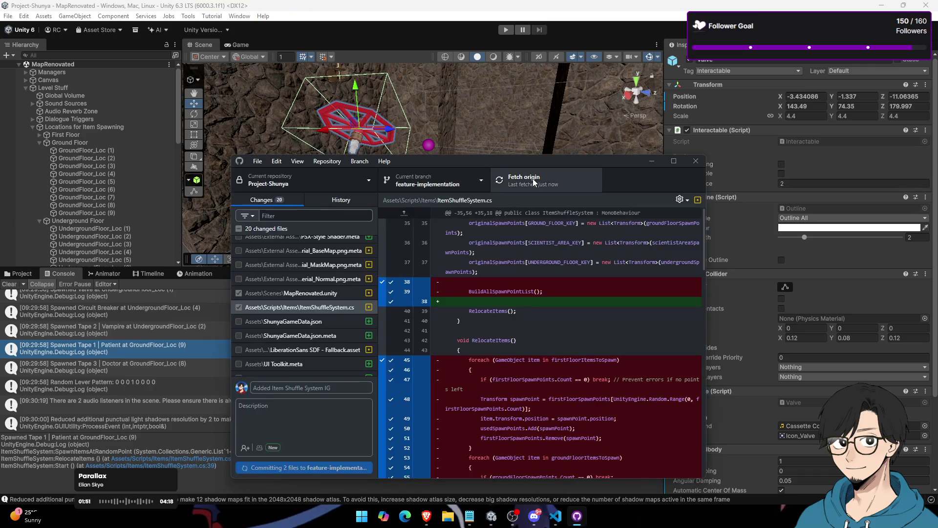
pyautogui.hotkey('alt', 'Tab')
pyautogui.click(533, 183)
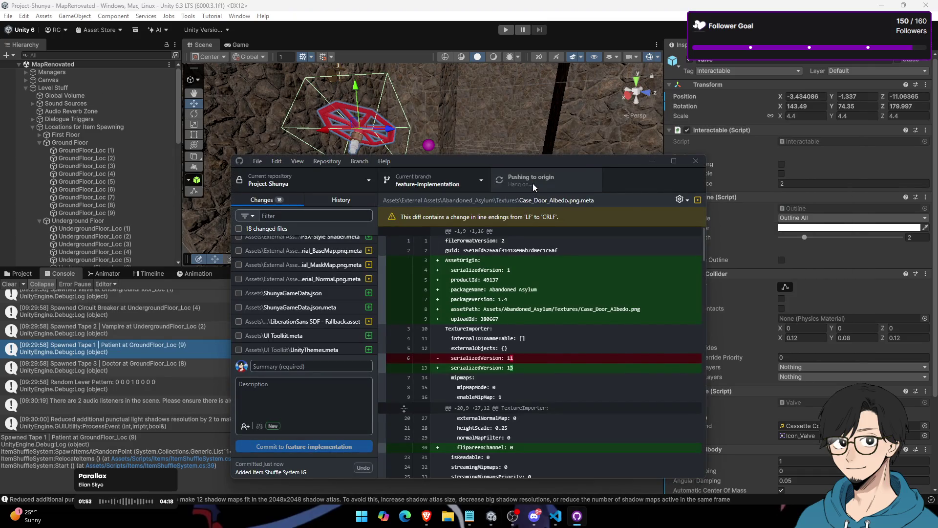
# Step: Return to Unity and show the project's scene assets
pyautogui.hotkey('alt', 'Tab')
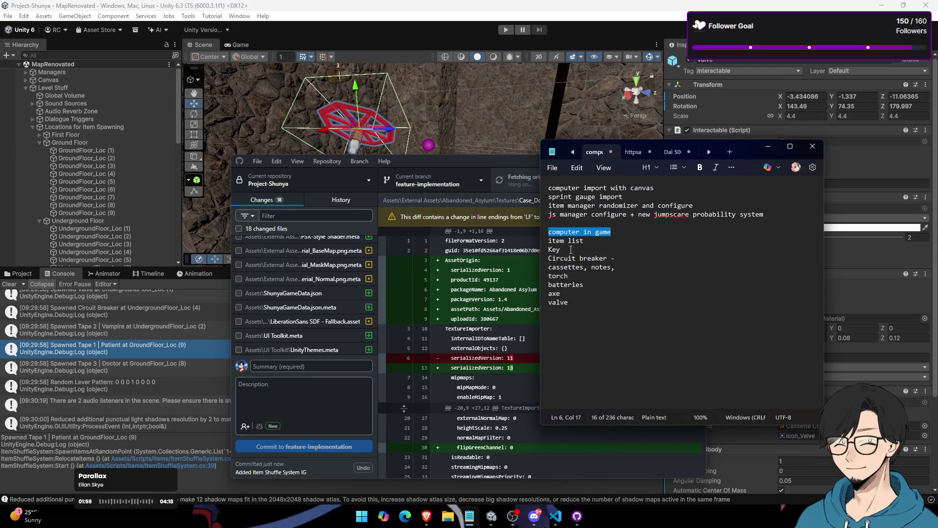
pyautogui.scroll(3, 324, 295)
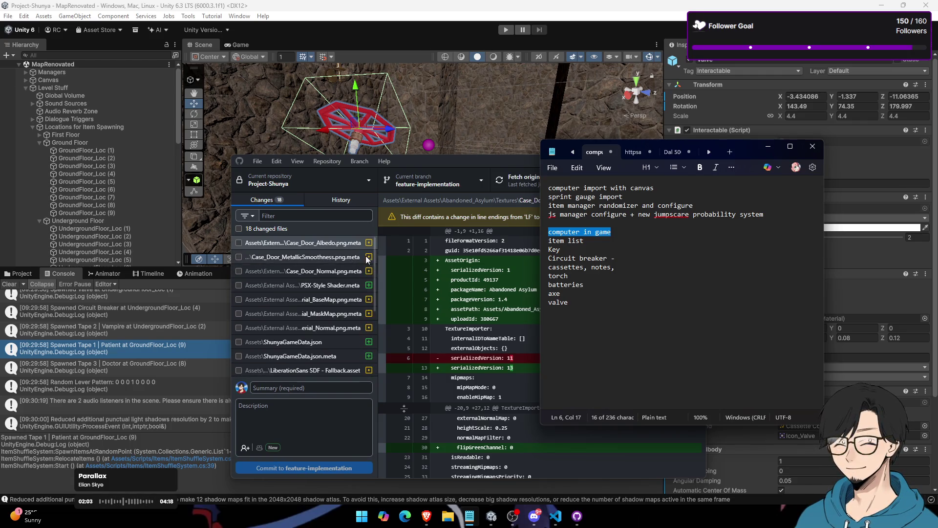
pyautogui.click(206, 283)
pyautogui.click(18, 273)
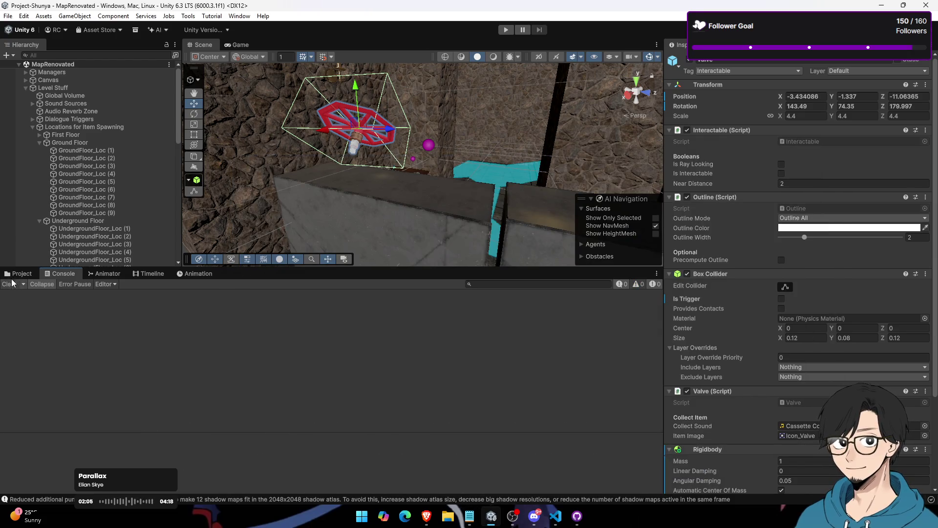
# Step: Inspect ValveSystem, Safe, Ladder System and ComputerSymbol Note and Keypad Systems in the hierarchy
pyautogui.click(272, 391)
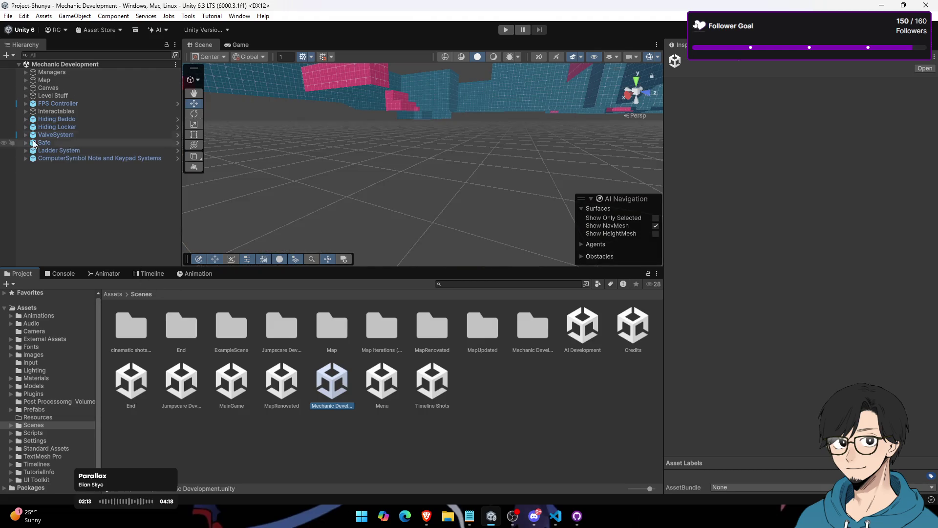
pyautogui.click(33, 136)
pyautogui.click(25, 135)
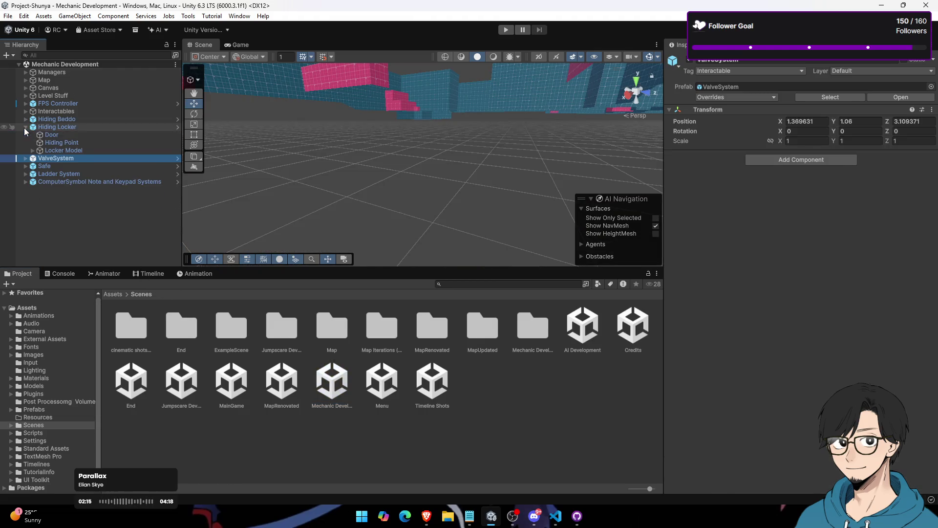
pyautogui.click(34, 143)
pyautogui.click(26, 142)
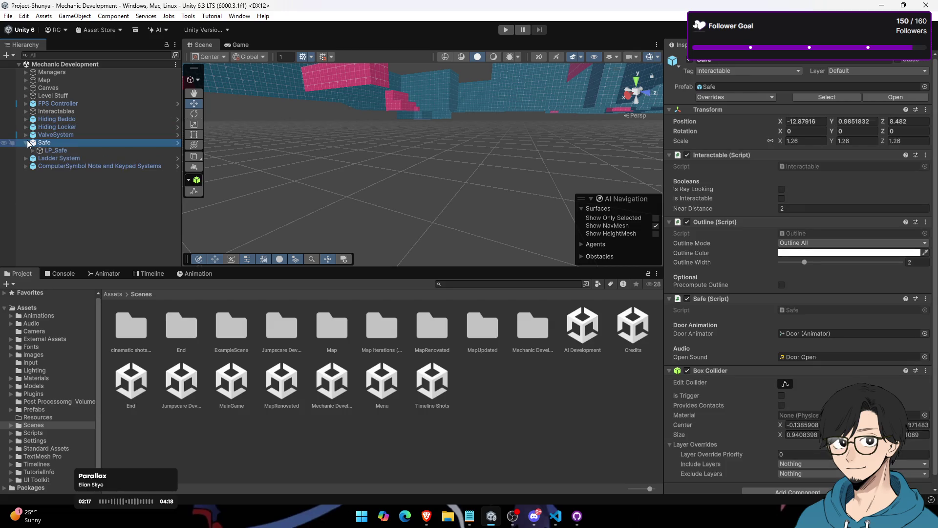
pyautogui.doubleClick(21, 151)
pyautogui.doubleClick(26, 158)
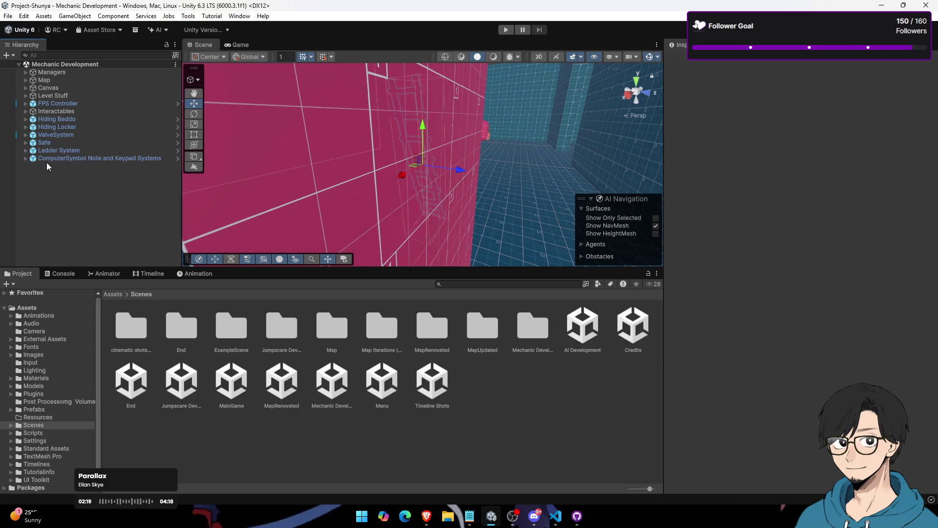
# Step: Ping the ComputerSymbol prefab asset, then open the Assets > Scenes folder
pyautogui.click(762, 88)
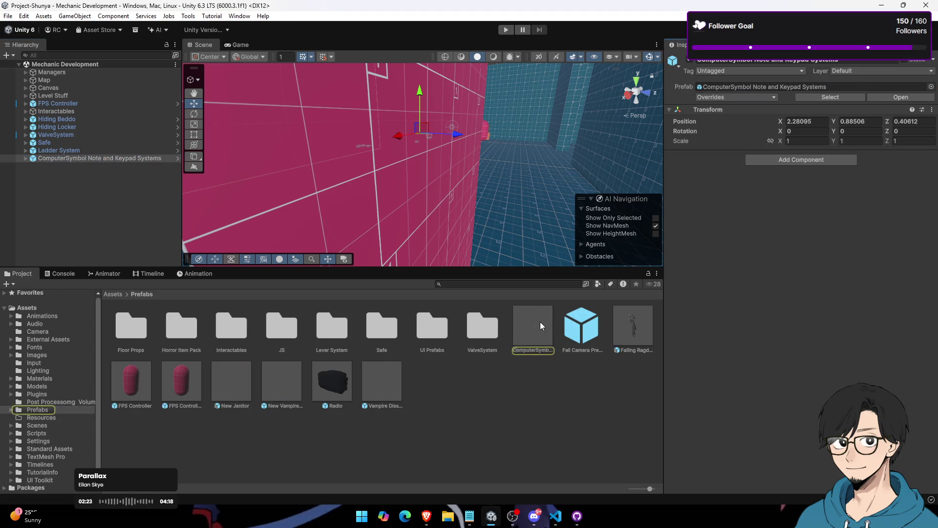
pyautogui.click(528, 337)
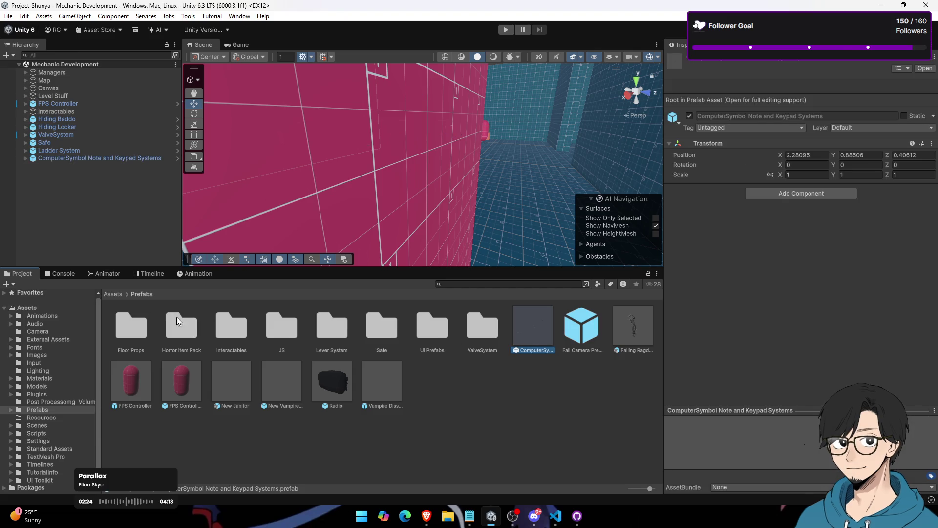
pyautogui.click(112, 294)
pyautogui.doubleClick(277, 396)
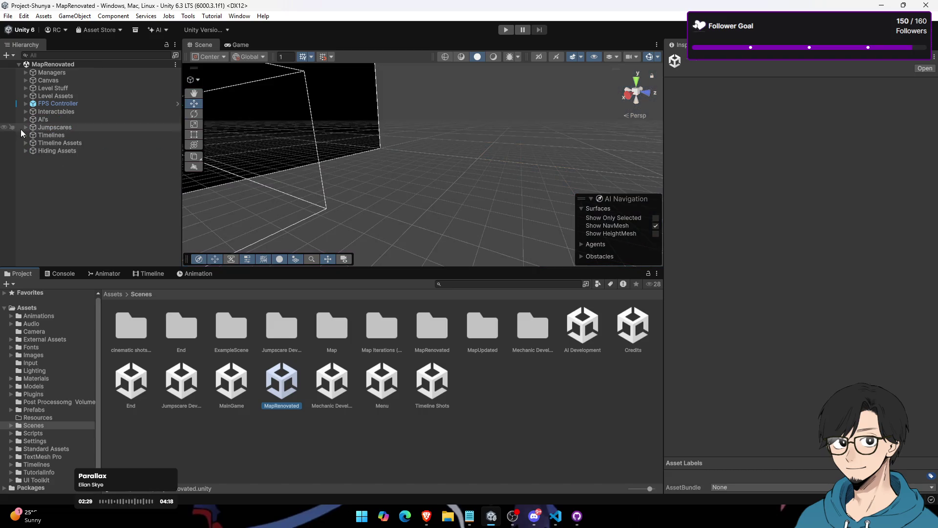
# Step: Expand Interactables and frame Fuse System, Radio, Escape Door and Treatment Room Sequence
pyautogui.click(25, 111)
pyautogui.click(63, 127)
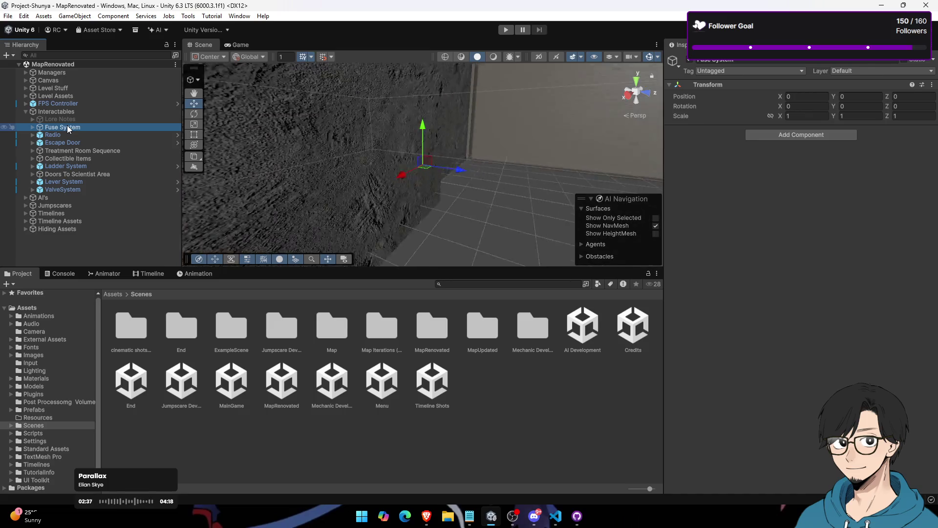
pyautogui.moveTo(380, 165)
pyautogui.mouseDown()
pyautogui.moveTo(409, 151)
pyautogui.moveTo(312, 143)
pyautogui.moveTo(210, 117)
pyautogui.mouseUp()
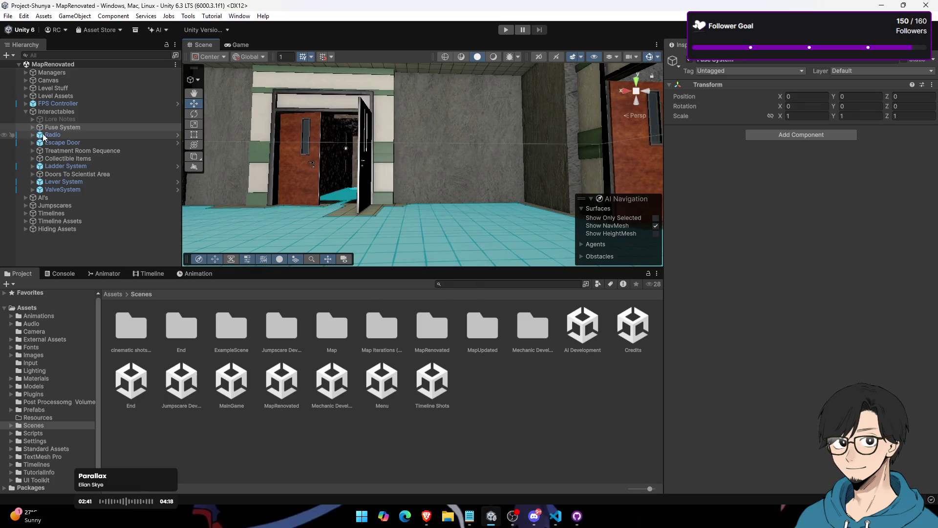
pyautogui.doubleClick(53, 135)
pyautogui.doubleClick(56, 143)
pyautogui.doubleClick(68, 151)
pyautogui.moveTo(401, 171)
pyautogui.mouseDown()
pyautogui.moveTo(453, 180)
pyautogui.moveTo(338, 215)
pyautogui.moveTo(391, 205)
pyautogui.moveTo(352, 205)
pyautogui.mouseUp()
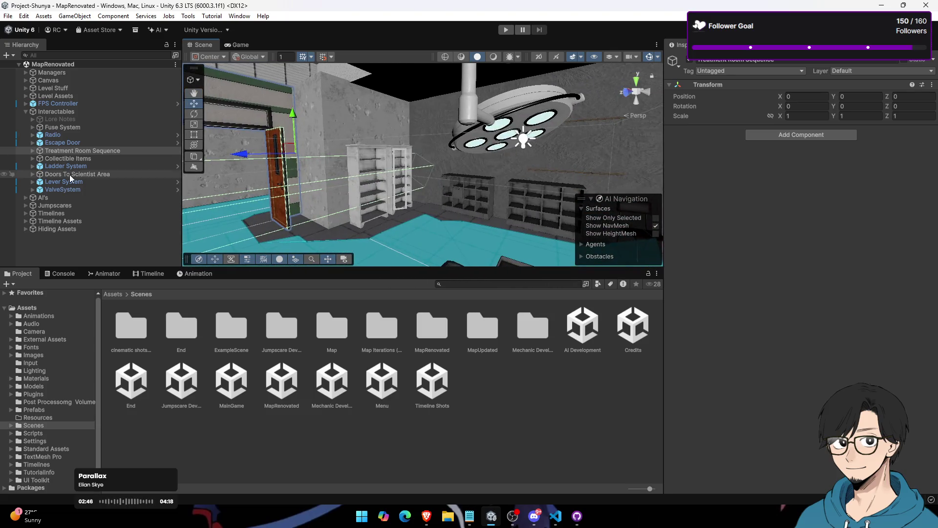
# Step: Expand Timelines and Timeline Assets, then frame the Dialogue Holder and Treatment Room Camera
pyautogui.doubleClick(23, 213)
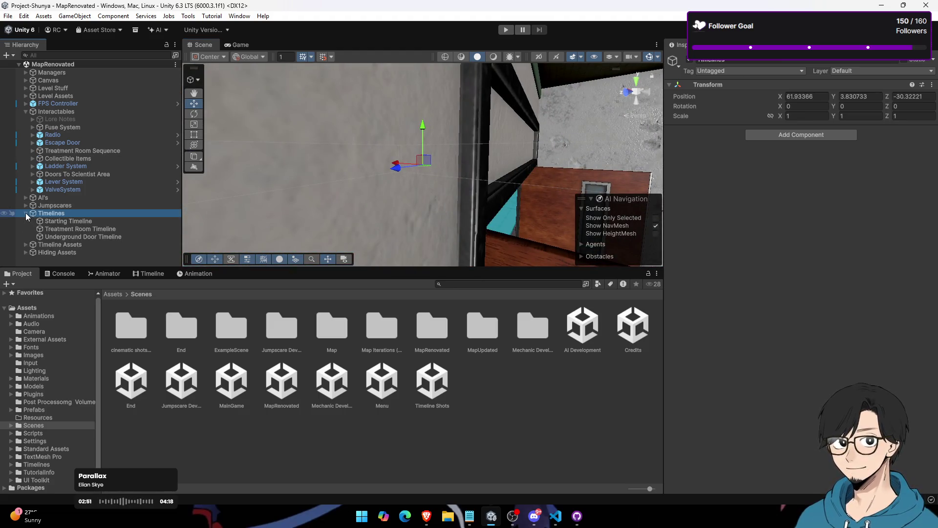
pyautogui.click(25, 244)
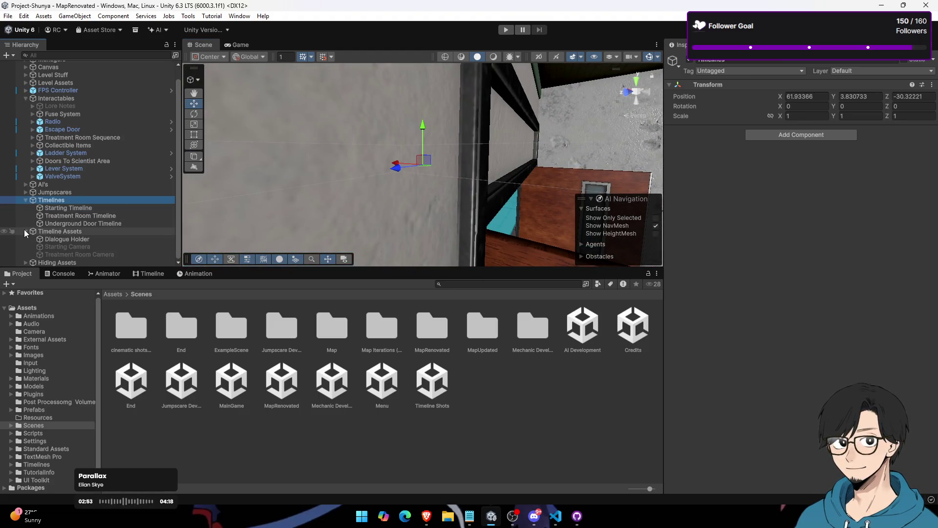
pyautogui.doubleClick(87, 237)
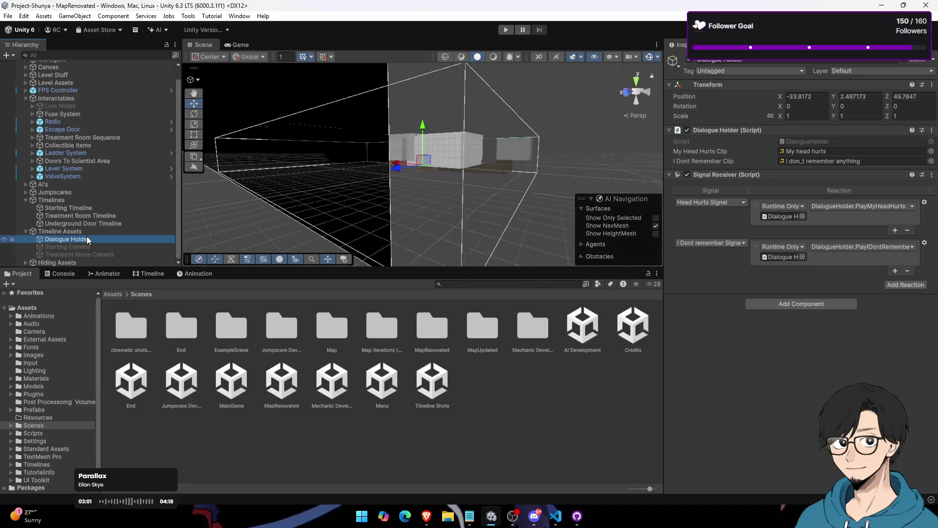
pyautogui.doubleClick(90, 253)
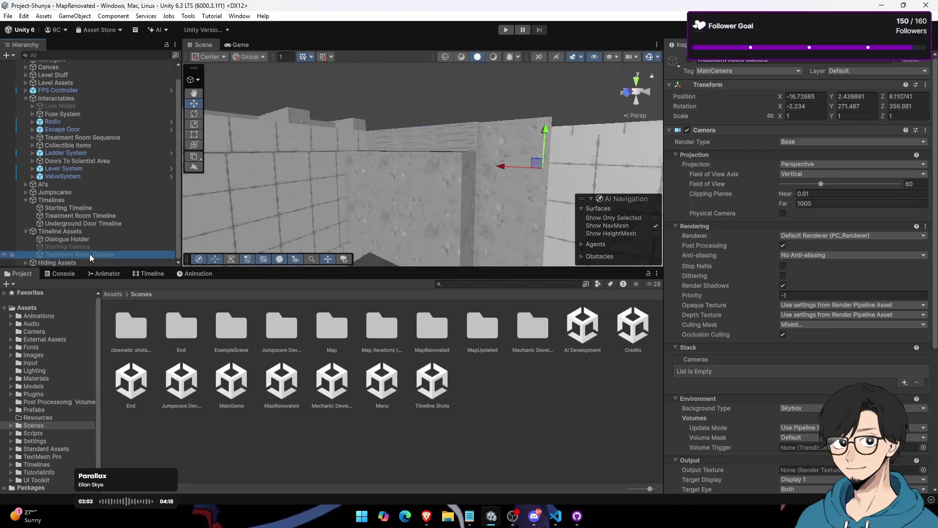
pyautogui.moveTo(391, 195)
pyautogui.mouseDown()
pyautogui.moveTo(669, 220)
pyautogui.moveTo(180, 200)
pyautogui.mouseUp()
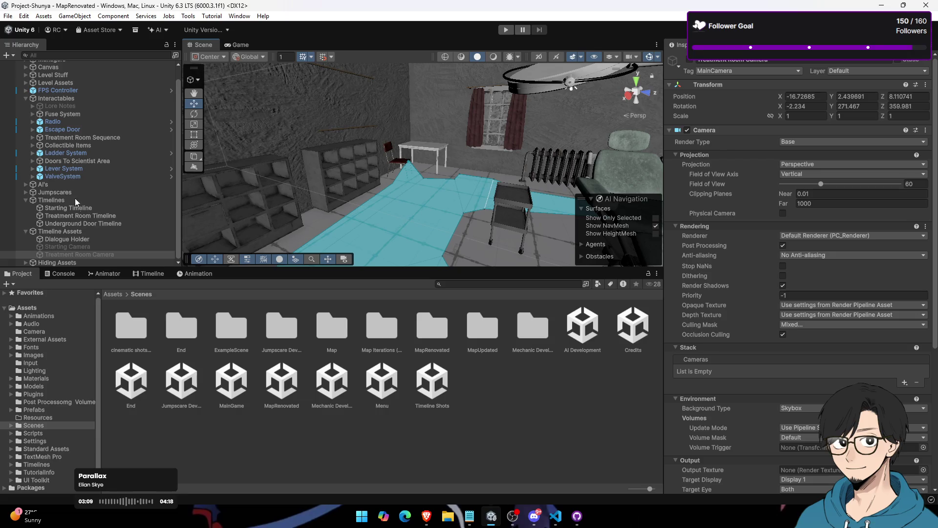
# Step: Drag Treatment Room Sequence under Timeline Assets and switch to the Game view
pyautogui.click(93, 139)
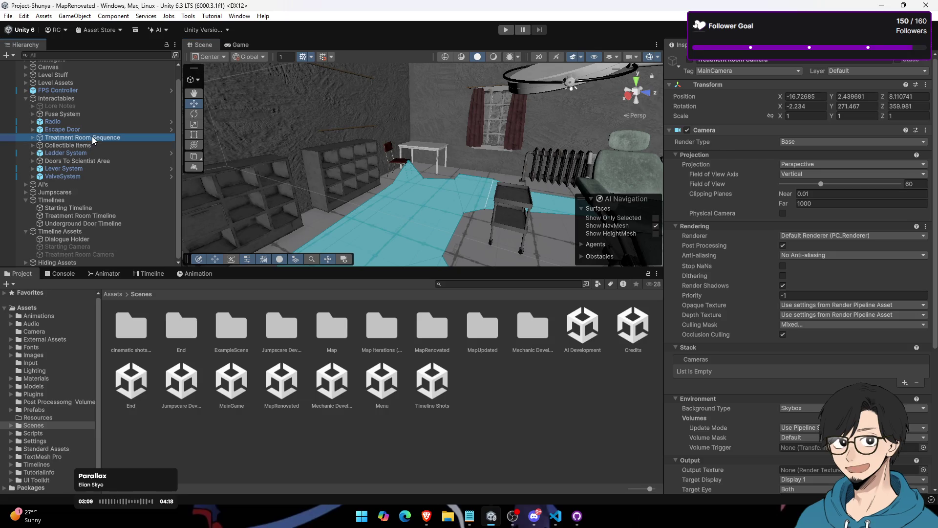
pyautogui.moveTo(95, 243); pyautogui.dragTo(96, 234)
pyautogui.click(95, 252)
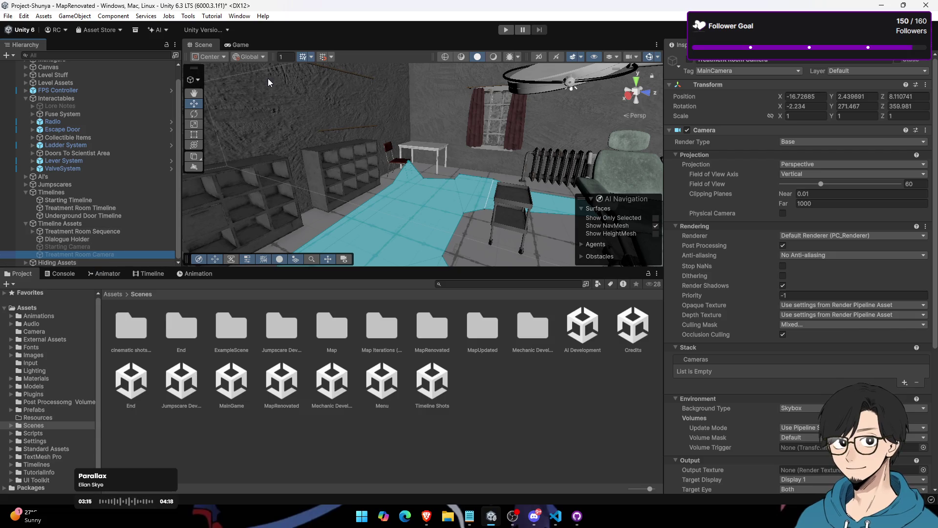
pyautogui.click(245, 44)
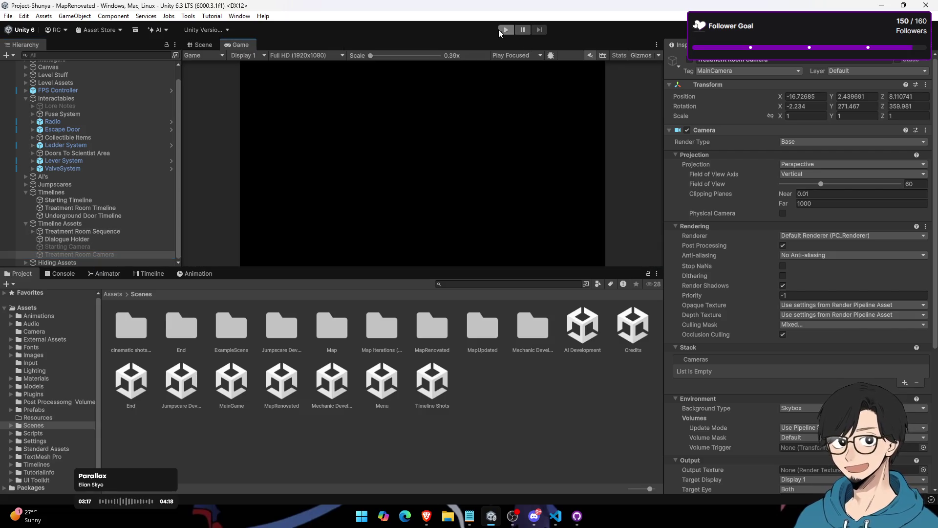
# Step: Play MapRenovated, then frame Treatment Room Sequence in the Scene view
pyautogui.click(499, 28)
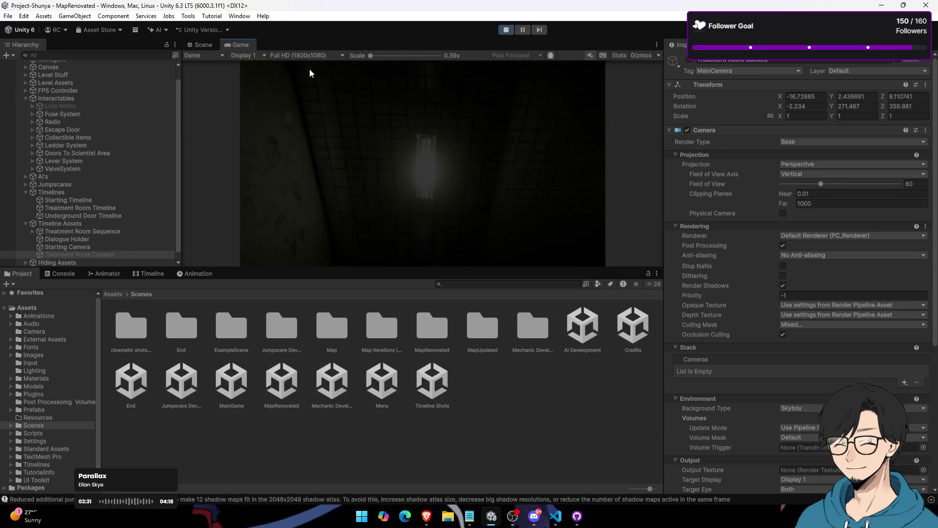
pyautogui.click(202, 44)
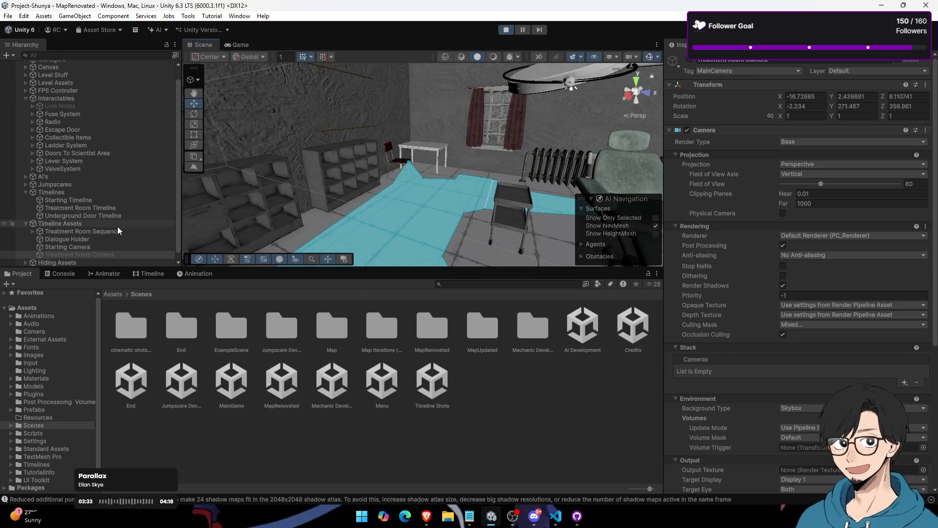
pyautogui.click(119, 231)
pyautogui.doubleClick(118, 230)
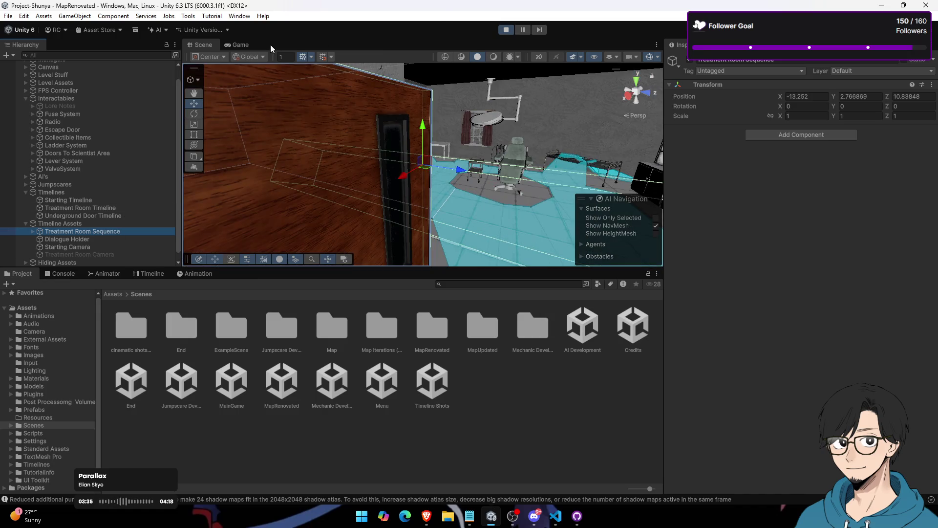
# Step: Switch to the Game view to watch the treatment room cutscene over the table
pyautogui.click(227, 45)
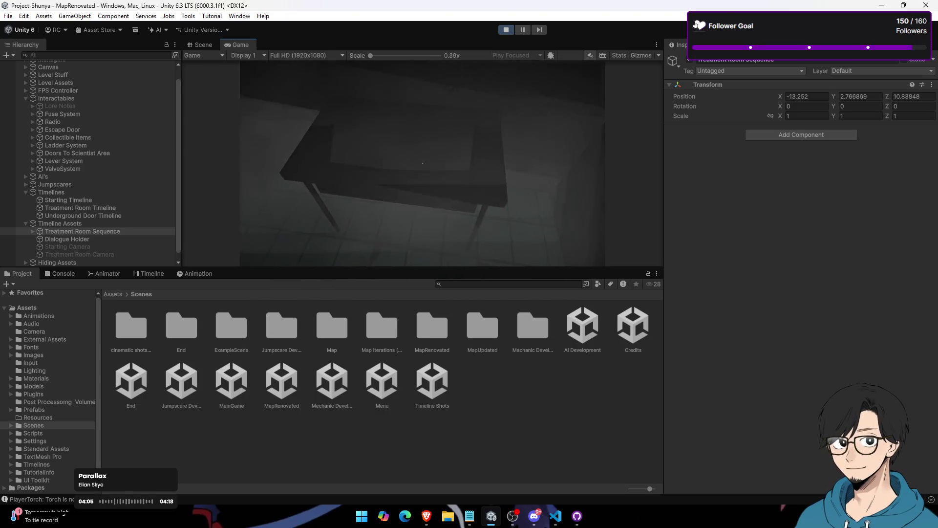
# Step: Dismiss the Start menu and maximize the Game view so the running playtest fills the editor
pyautogui.press('super')
pyautogui.click(247, 48)
pyautogui.doubleClick(248, 48)
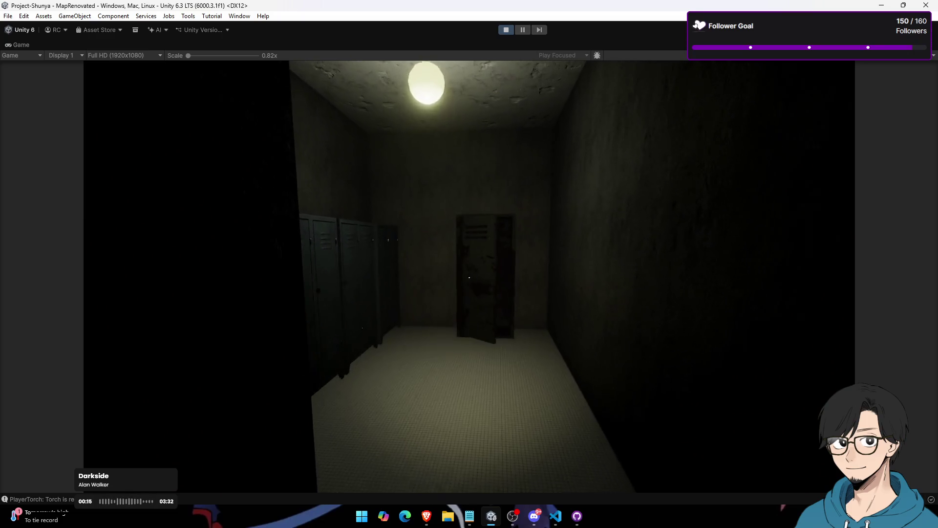
# Step: Hide in the outlined locker, walk through the doorway onward, and pick up the cassette tape on the desk
pyautogui.press('e')
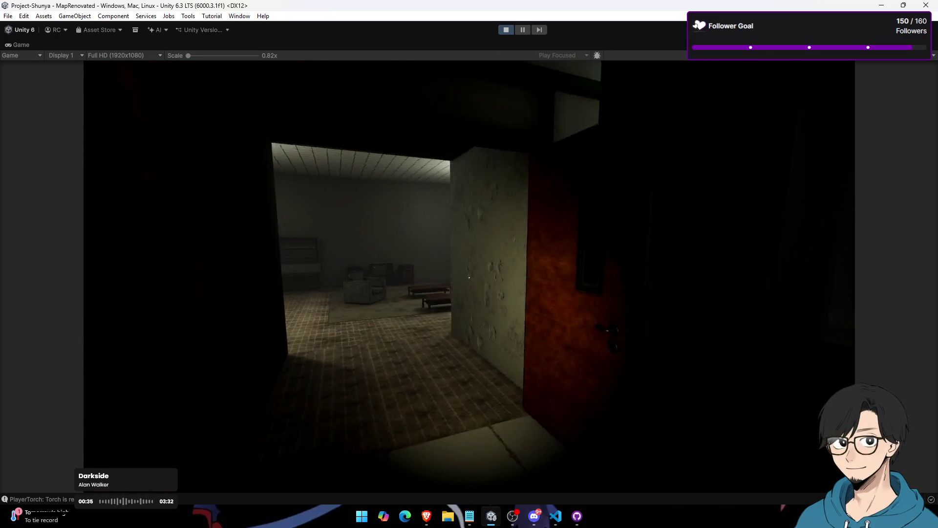
pyautogui.press('w')
pyautogui.press('w')
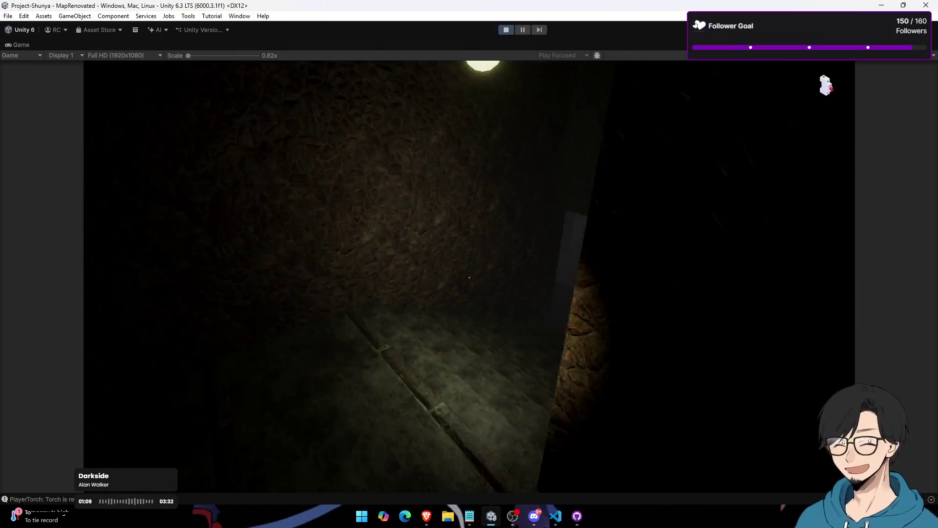
pyautogui.press('super')
pyautogui.press('super')
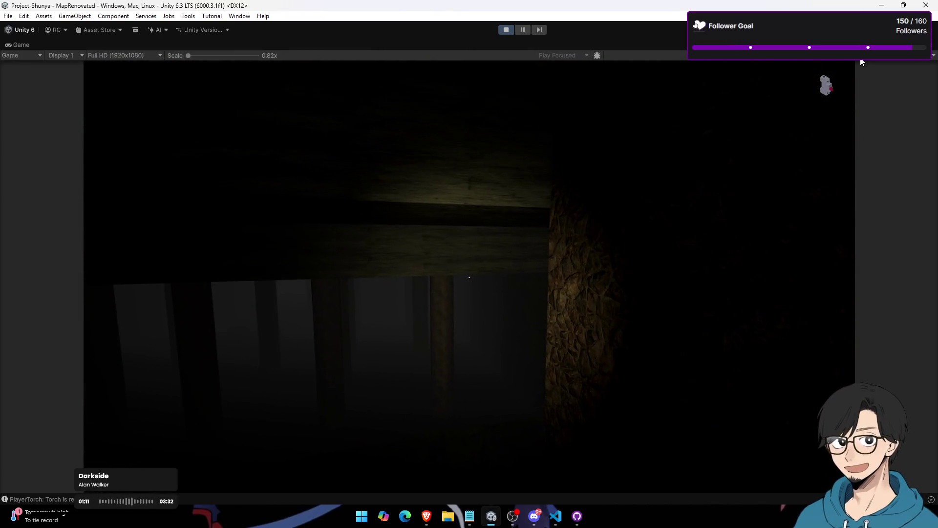
pyautogui.click(711, 176)
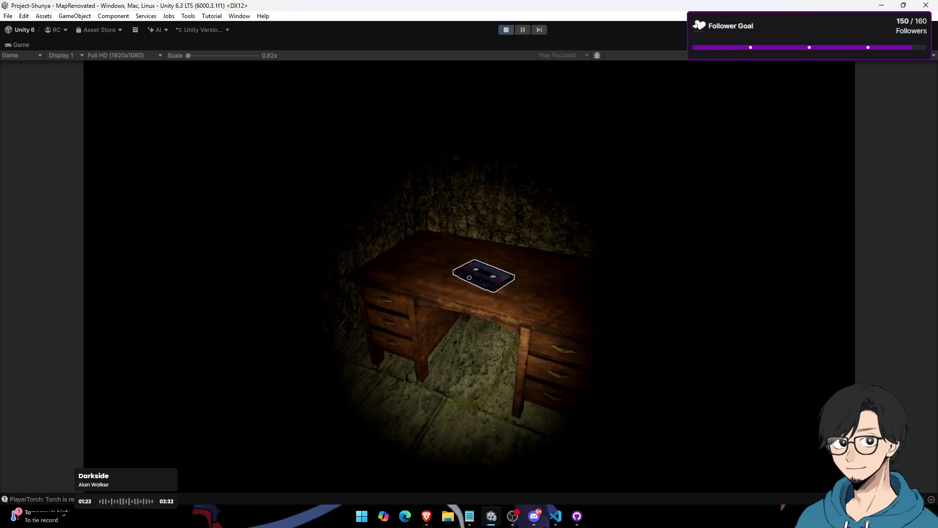
pyautogui.press('e')
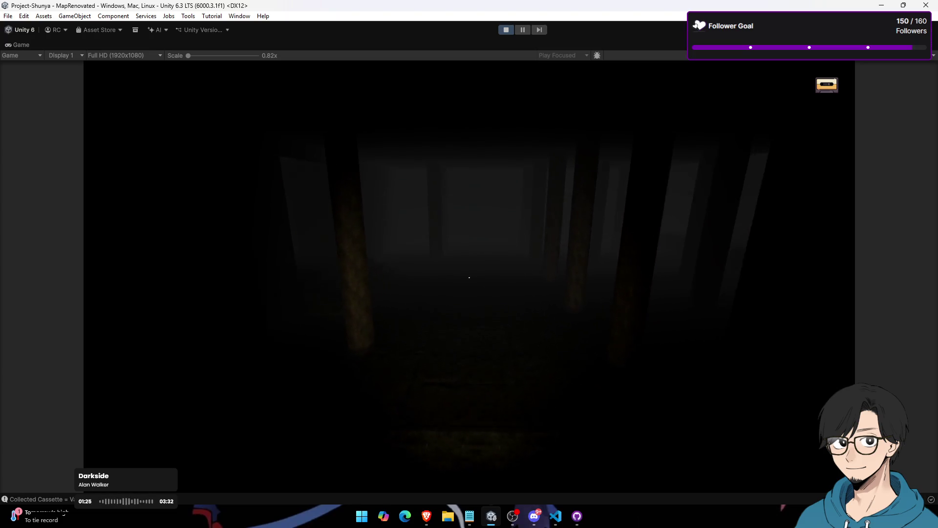
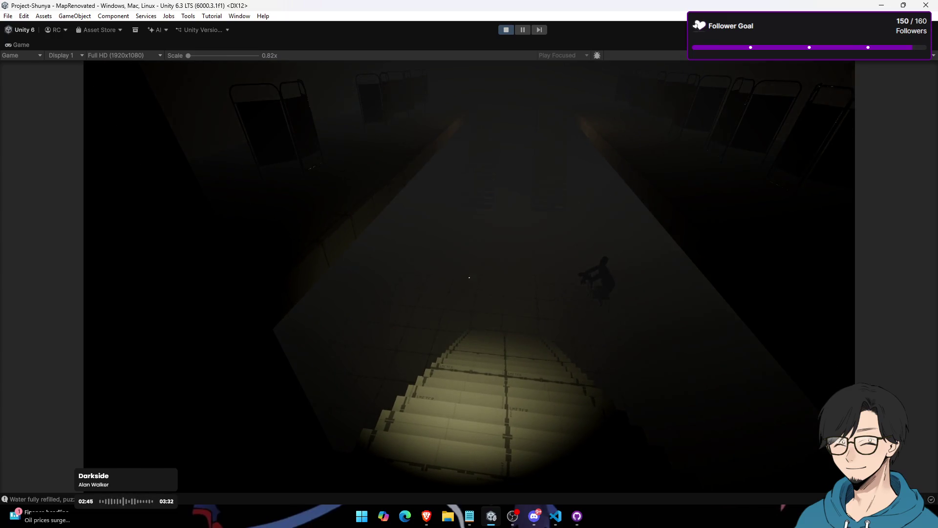
# Step: Stop the MapRenovated playtest with the Play button to get back to the editor
pyautogui.press('super')
pyautogui.press('super')
pyautogui.press('super')
pyautogui.press('super')
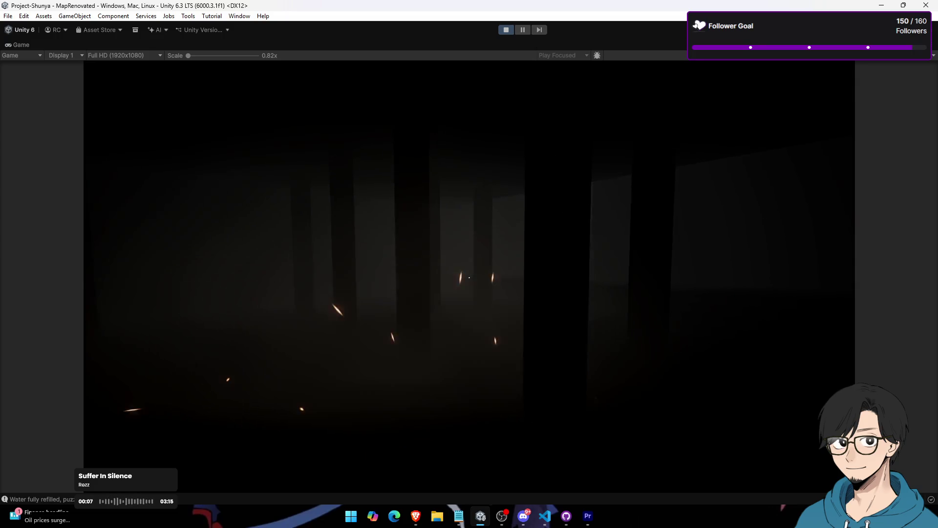
pyautogui.click(505, 31)
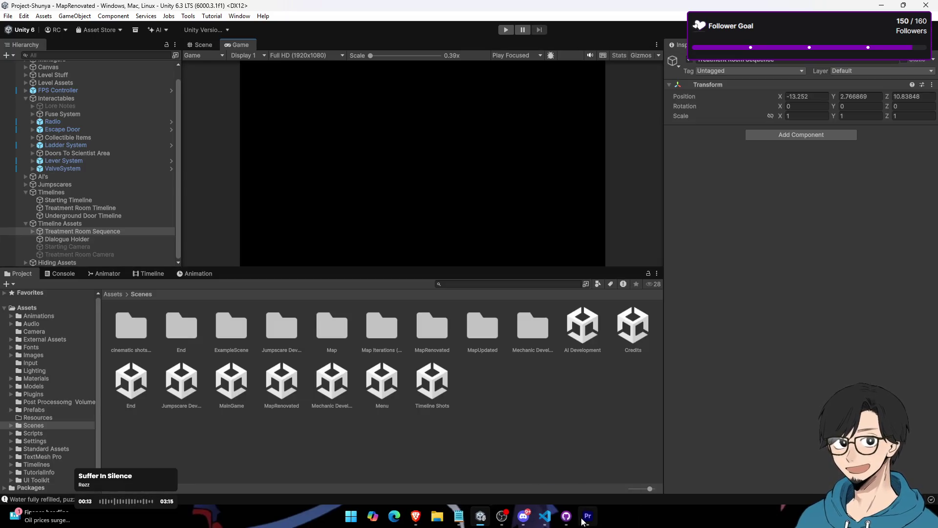
# Step: In the Scene view, fly the camera past the zombie to the treatment room's doorway and table
pyautogui.click(630, 433)
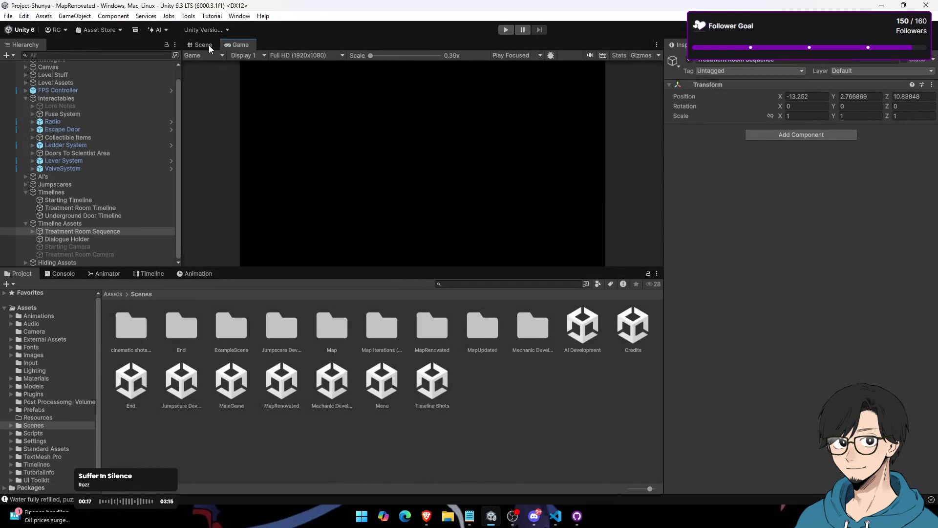
pyautogui.click(210, 45)
pyautogui.moveTo(352, 186)
pyautogui.mouseDown()
pyautogui.moveTo(381, 189)
pyautogui.moveTo(363, 155)
pyautogui.moveTo(393, 152)
pyautogui.mouseUp()
pyautogui.scroll(-3, 384, 153)
pyautogui.press('w')
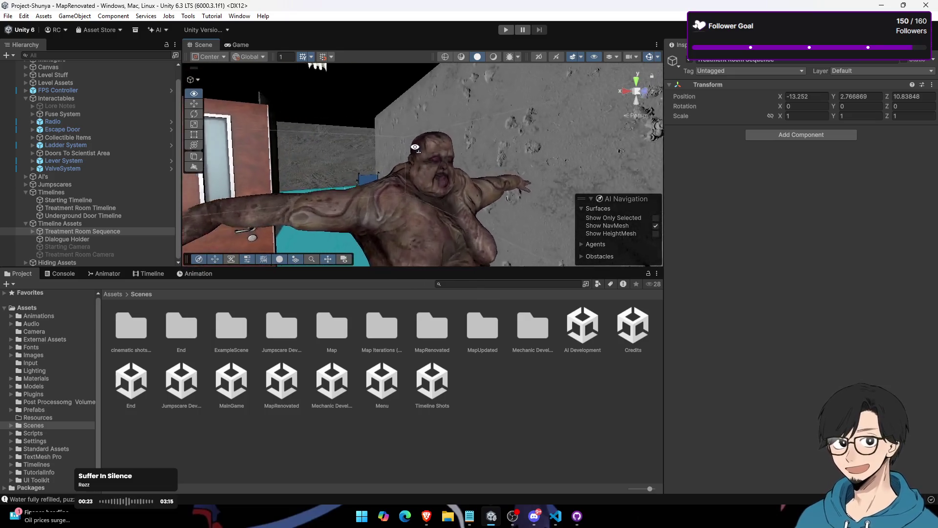
pyautogui.press('w')
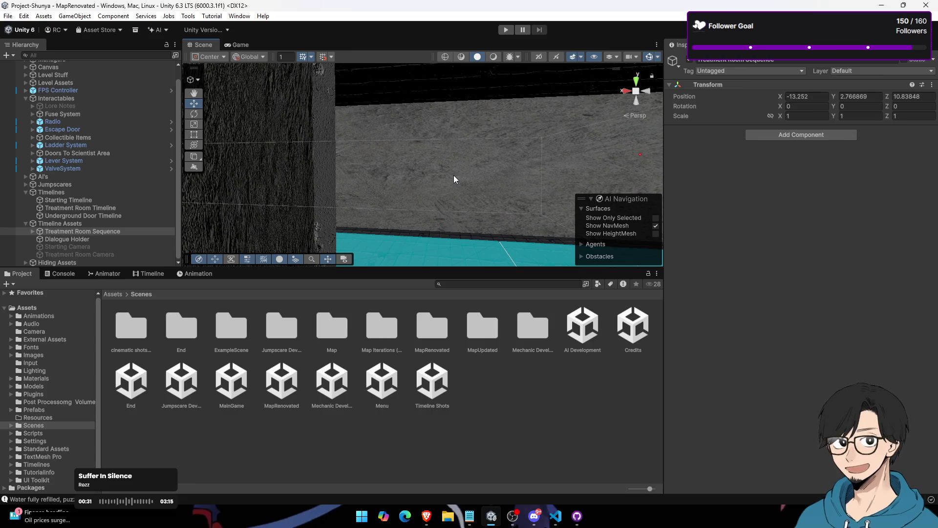
pyautogui.press('w')
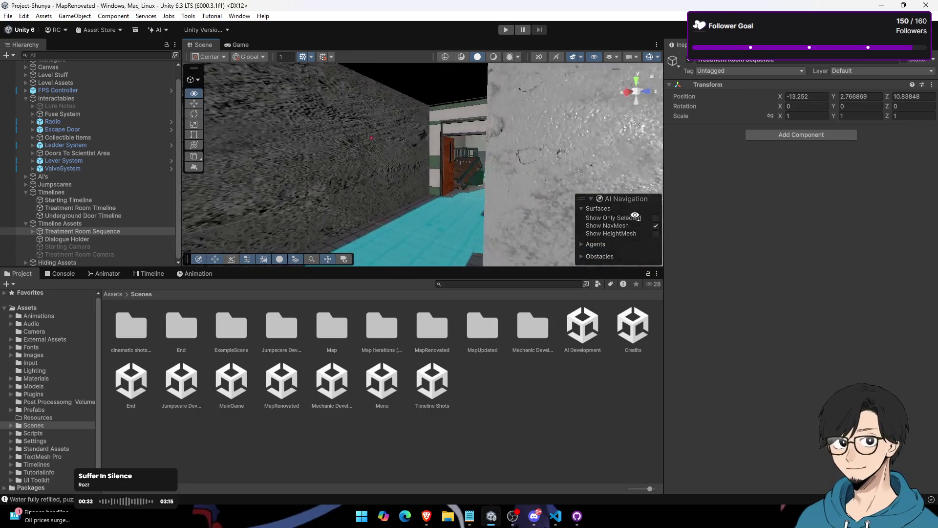
pyautogui.press('w')
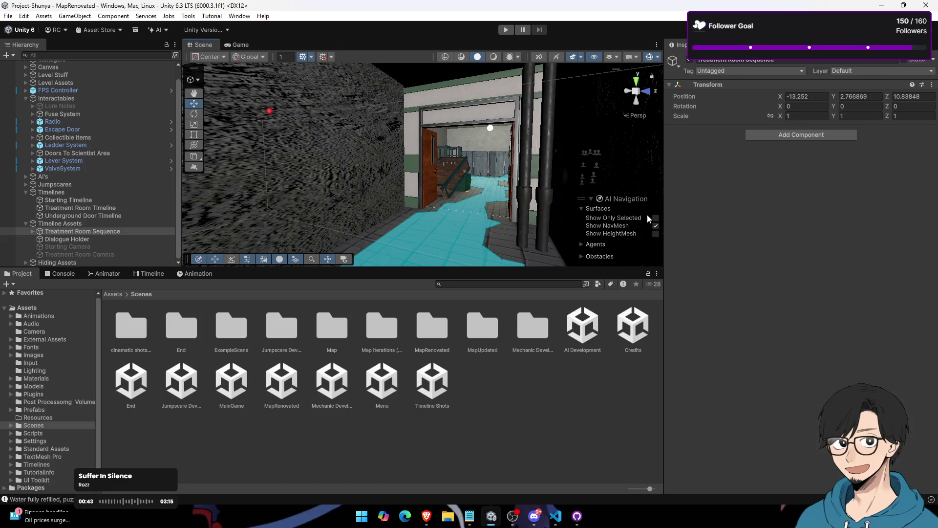
pyautogui.moveTo(538, 161)
pyautogui.mouseDown()
pyautogui.moveTo(485, 154)
pyautogui.moveTo(376, 203)
pyautogui.moveTo(391, 231)
pyautogui.moveTo(459, 203)
pyautogui.moveTo(355, 192)
pyautogui.moveTo(390, 184)
pyautogui.moveTo(450, 214)
pyautogui.mouseUp()
pyautogui.scroll(-2, 389, 185)
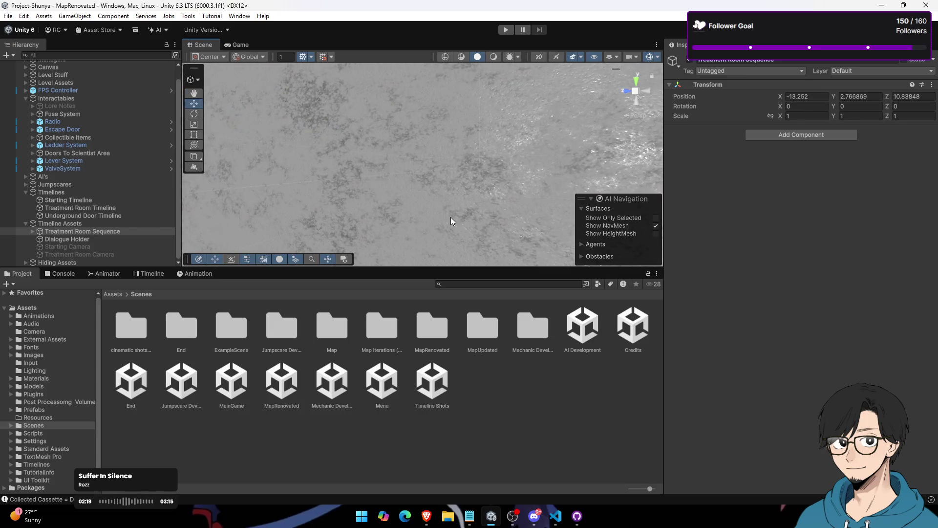
pyautogui.moveTo(464, 212)
pyautogui.mouseDown()
pyautogui.moveTo(496, 202)
pyautogui.moveTo(453, 248)
pyautogui.moveTo(398, 153)
pyautogui.moveTo(482, 195)
pyautogui.moveTo(438, 157)
pyautogui.moveTo(500, 164)
pyautogui.mouseUp()
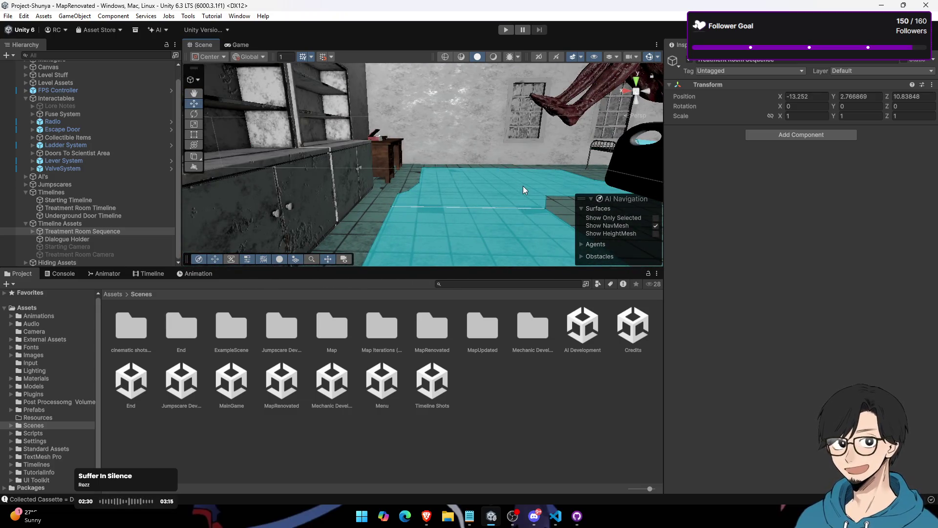
pyautogui.moveTo(438, 163)
pyautogui.mouseDown()
pyautogui.moveTo(506, 218)
pyautogui.moveTo(442, 203)
pyautogui.mouseUp()
# Step: Glance at the notifications panel, then select the TableWhite table in the scene
pyautogui.press('super+n')
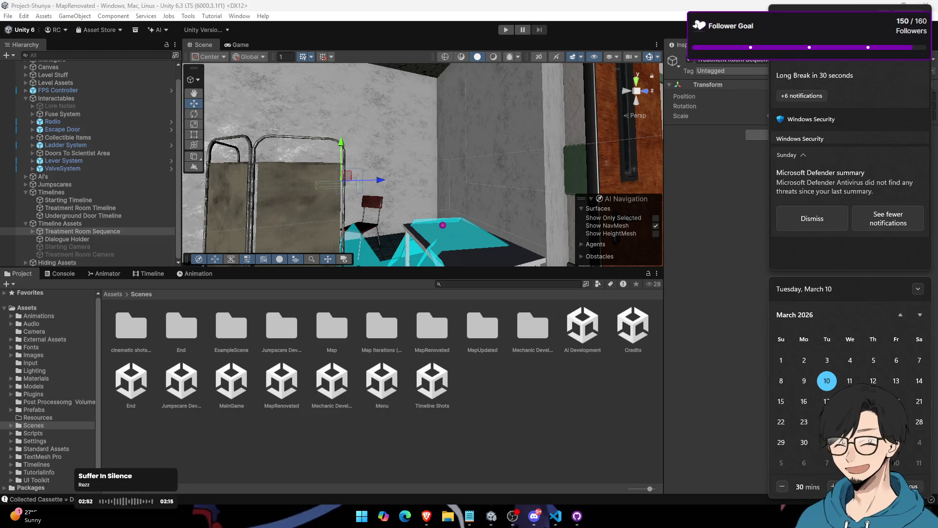
pyautogui.click(488, 284)
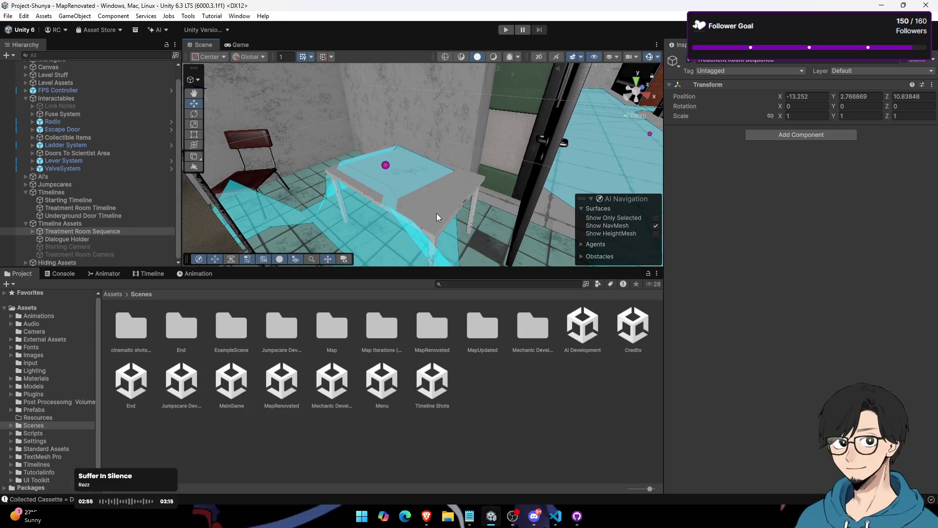
pyautogui.click(436, 213)
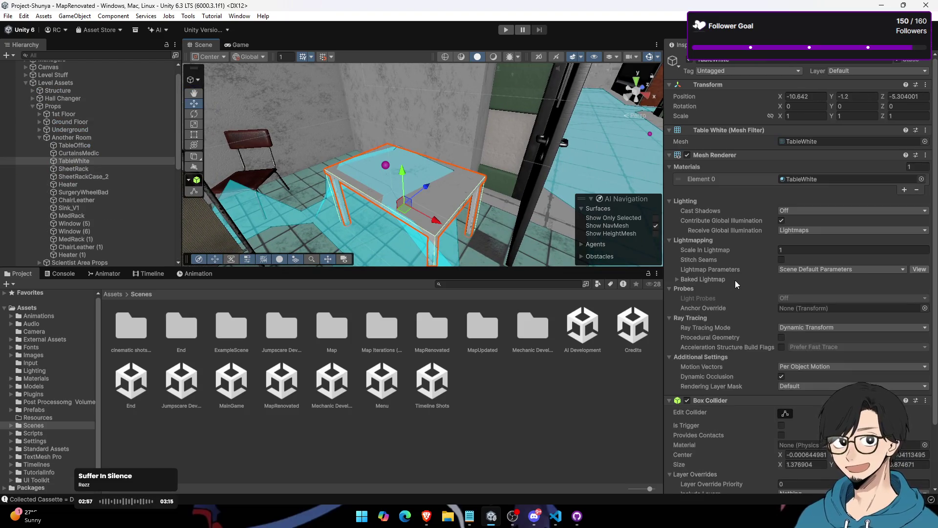
# Step: Move the TableWhite table to a different layer via the Inspector's Layer dropdown
pyautogui.click(857, 71)
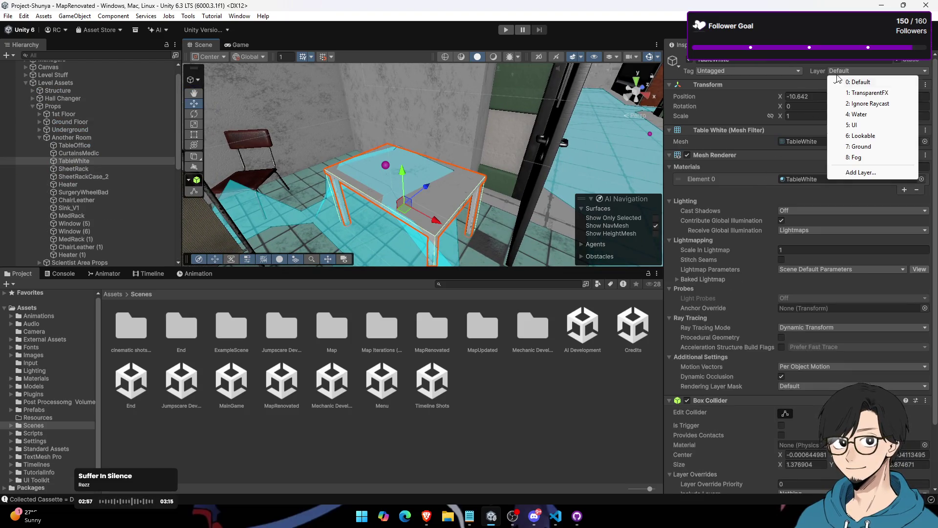
pyautogui.click(868, 103)
pyautogui.scroll(-3, 738, 280)
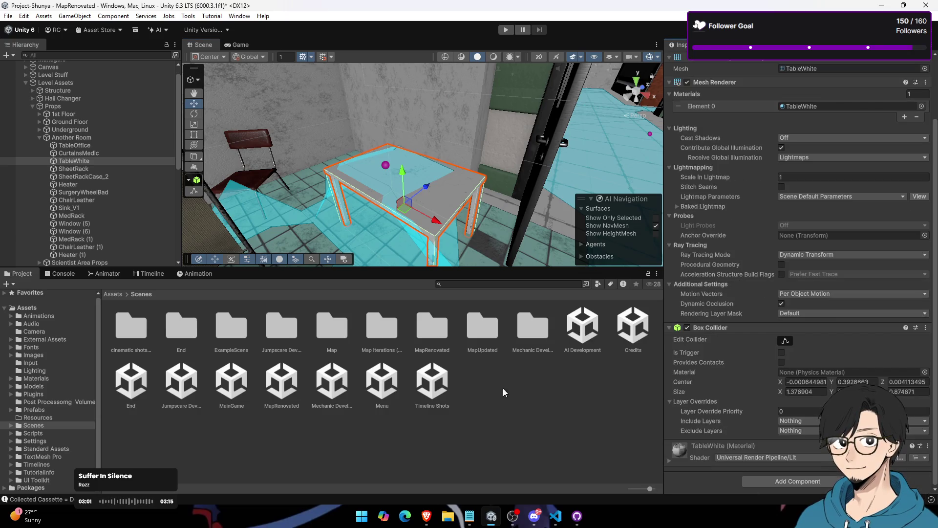
pyautogui.click(466, 451)
# Step: Start the playtest from the Game view and bring the Twitch dashboard forward
pyautogui.click(245, 45)
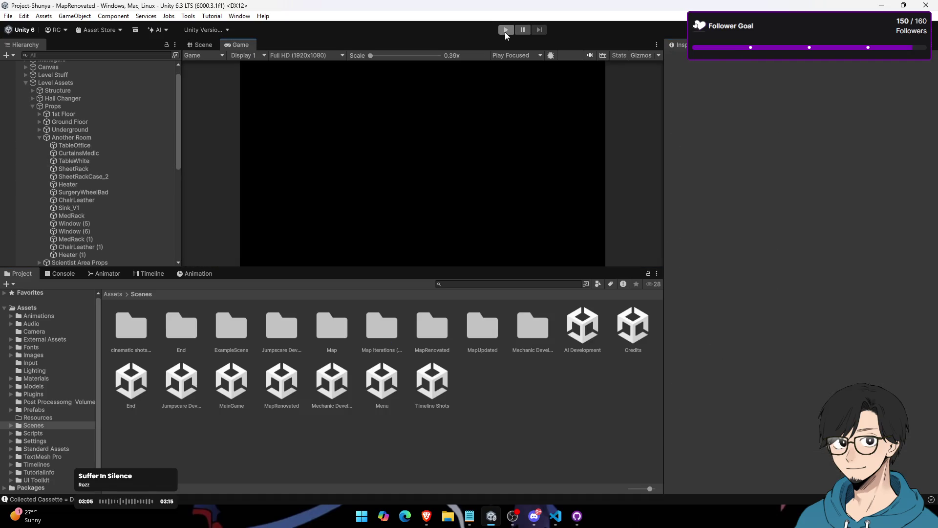
pyautogui.click(506, 31)
pyautogui.moveTo(579, 516)
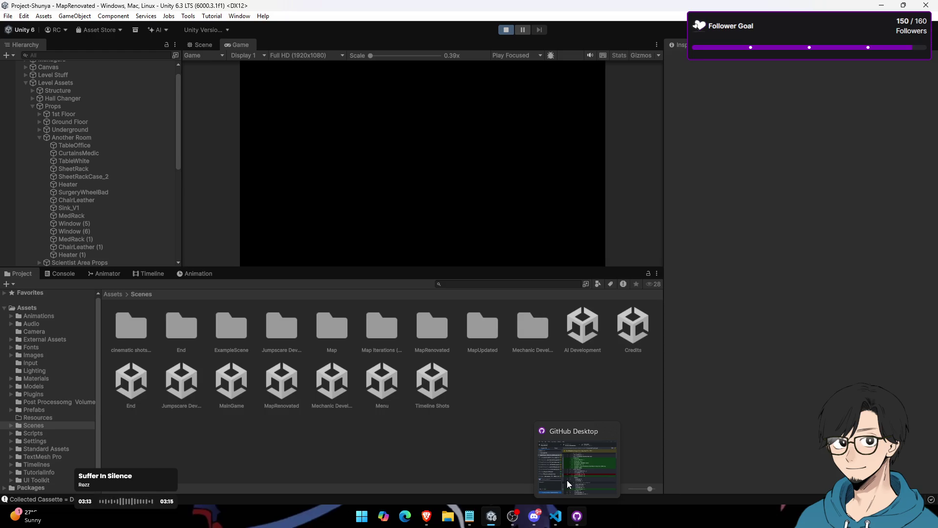
pyautogui.click(427, 515)
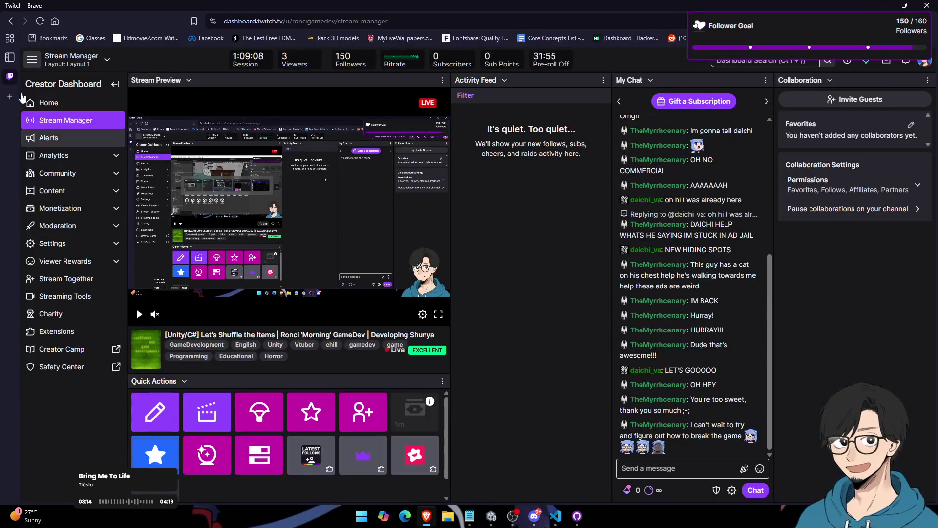
# Step: Open a blank Brave tab and minimize the browser to return to the running Unity game
pyautogui.click(15, 94)
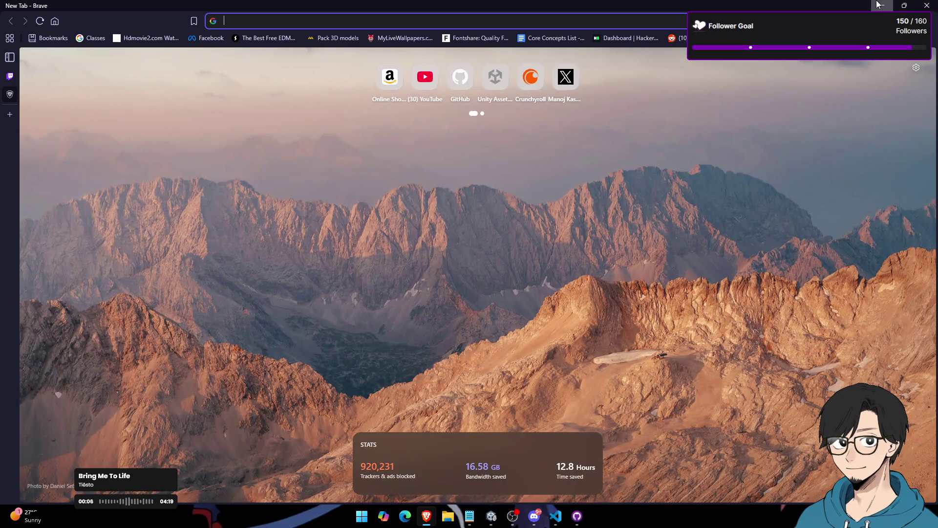
pyautogui.click(880, 5)
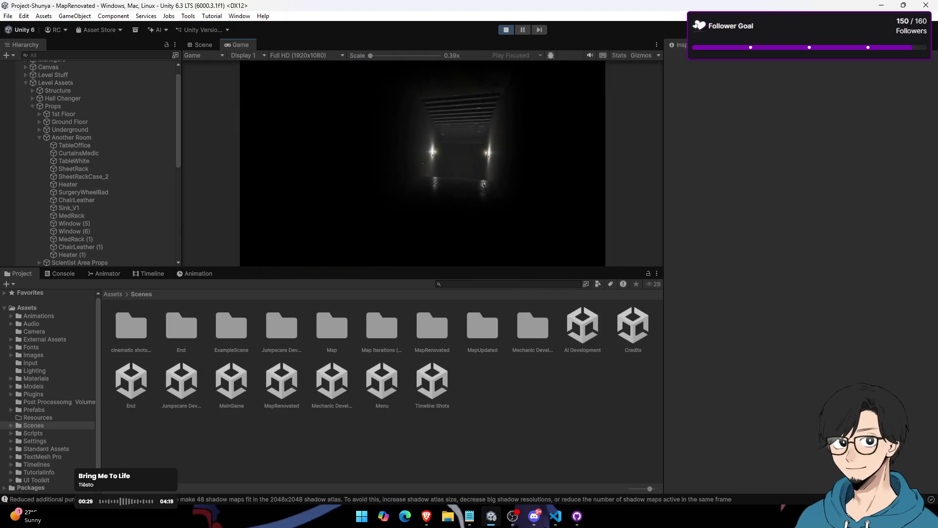
# Step: Inspect the Hierarchy's AI's group, selecting the Vampire Event and New Janitor objects
pyautogui.press('super')
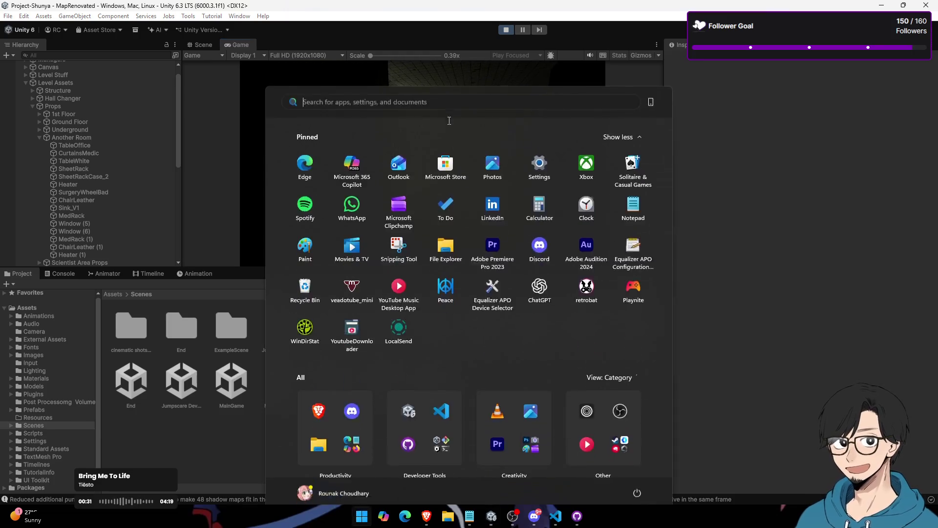
pyautogui.press('super')
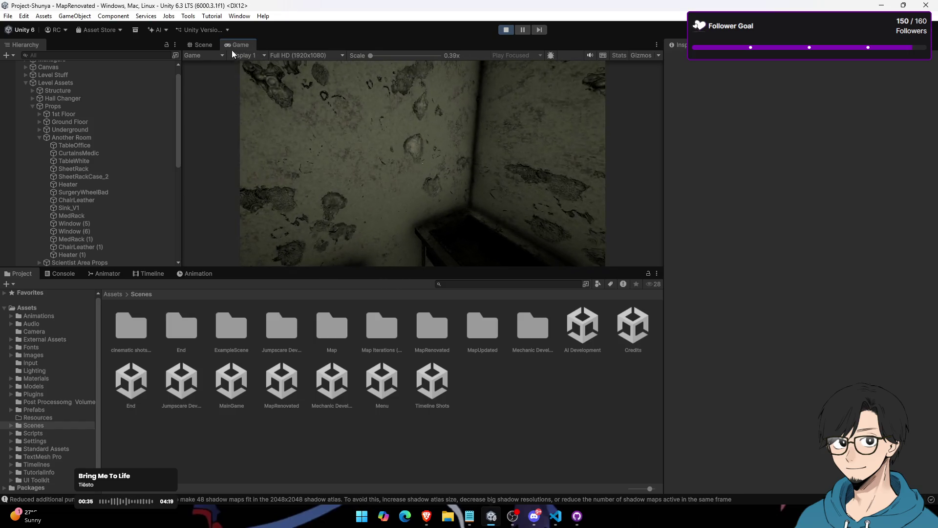
pyautogui.click(25, 82)
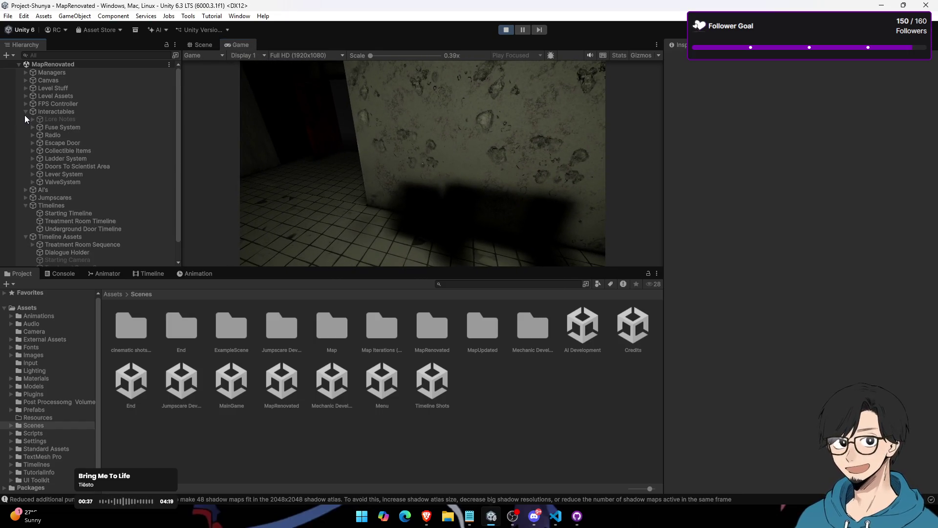
pyautogui.click(24, 135)
pyautogui.click(21, 120)
pyautogui.click(25, 120)
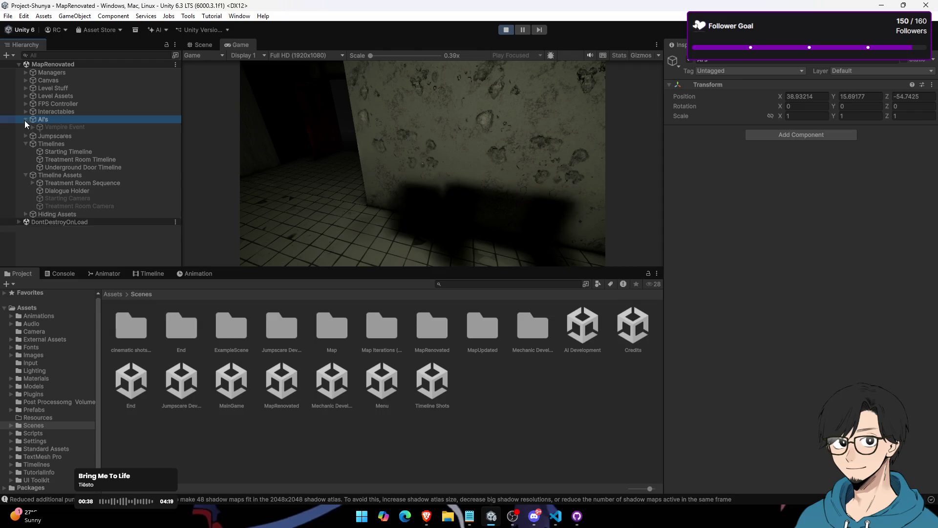
pyautogui.click(92, 127)
pyautogui.click(91, 141)
pyautogui.click(693, 62)
# Step: In the maximized Game view, grab the torch, walk the corridor and hide in the locker
pyautogui.doubleClick(240, 45)
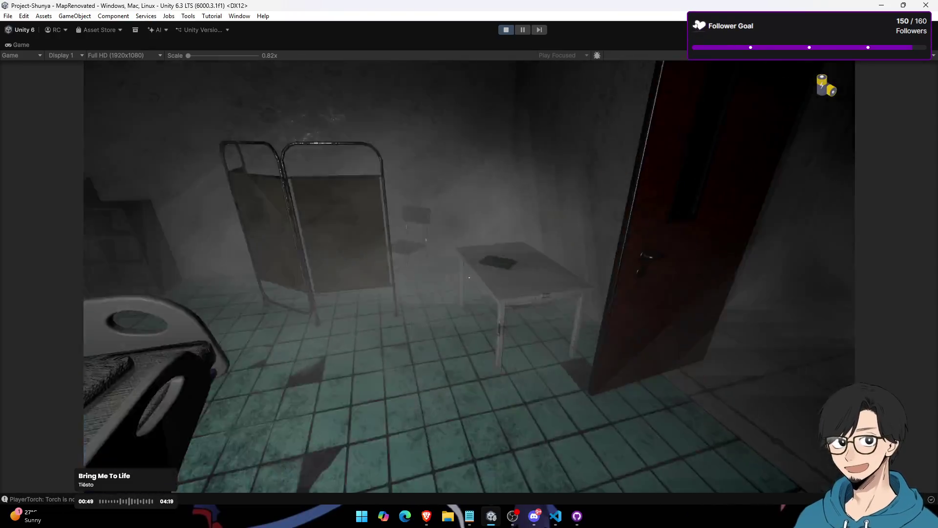
pyautogui.press('e')
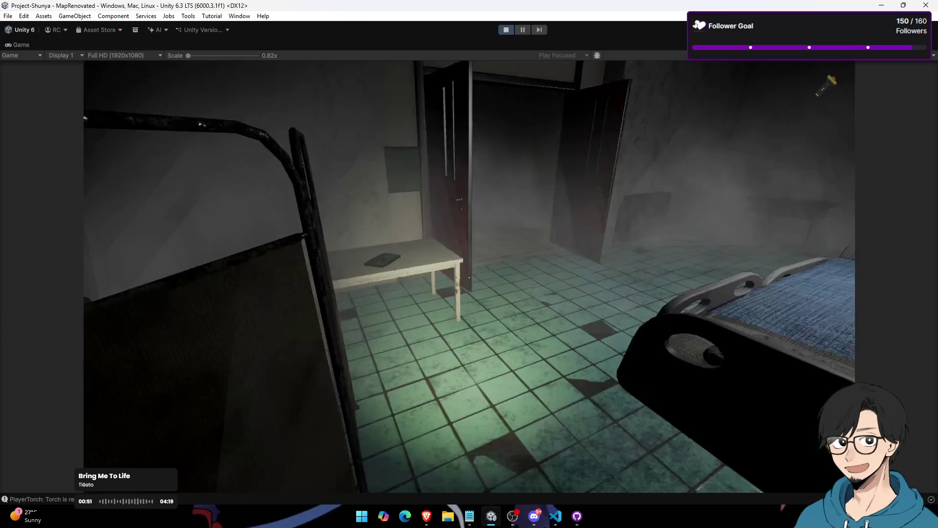
pyautogui.press('w')
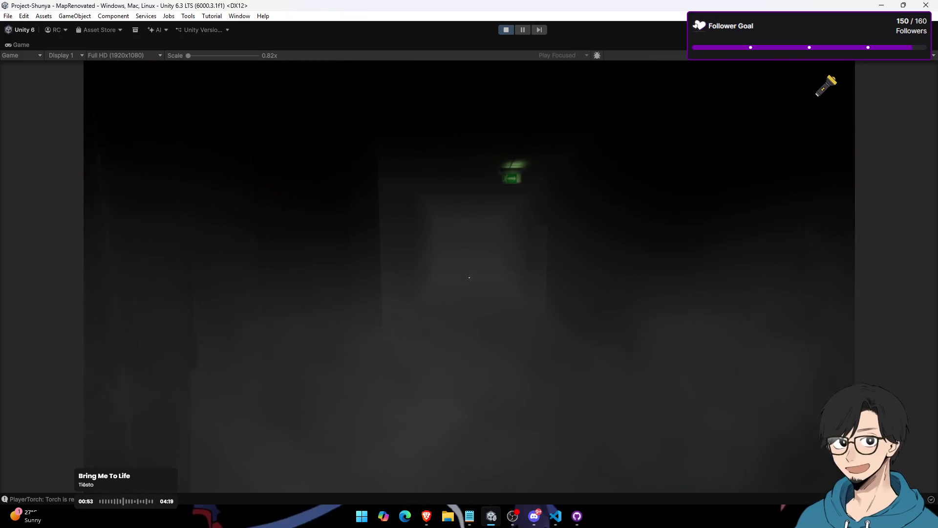
pyautogui.press('w')
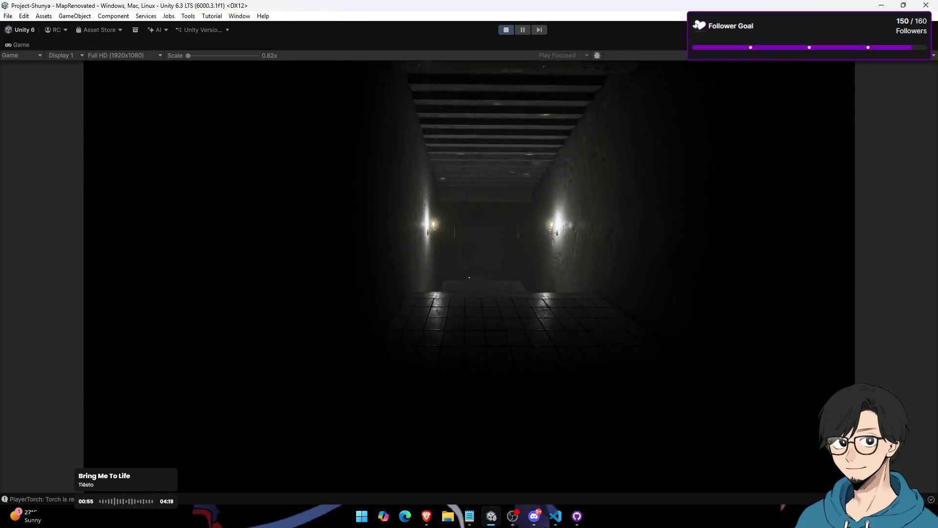
pyautogui.press('w')
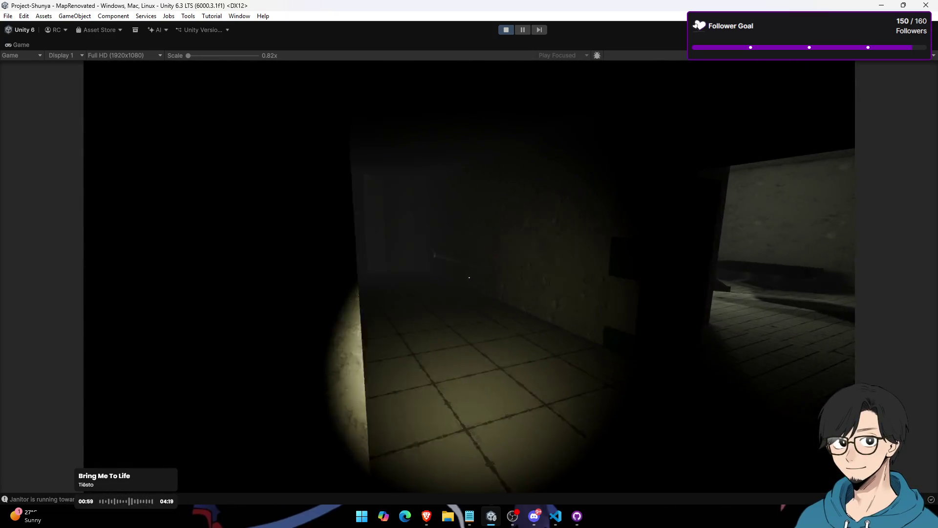
pyautogui.press('w')
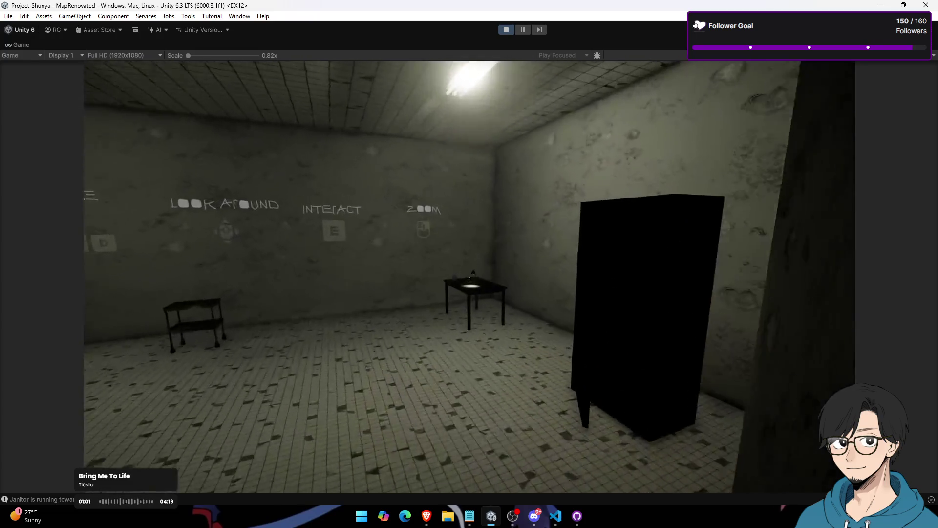
pyautogui.press('e')
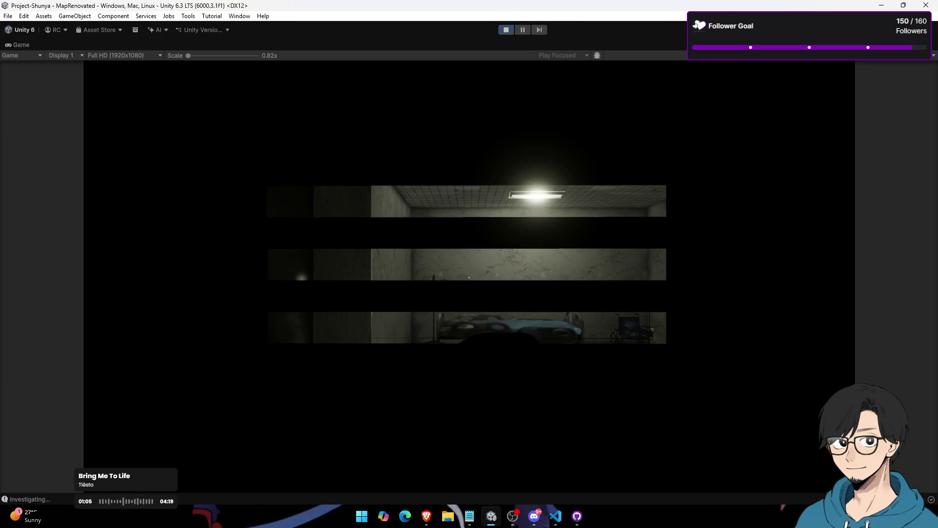
# Step: Restore the normal editor layout and show the Scene view
pyautogui.press('super')
pyautogui.press('super')
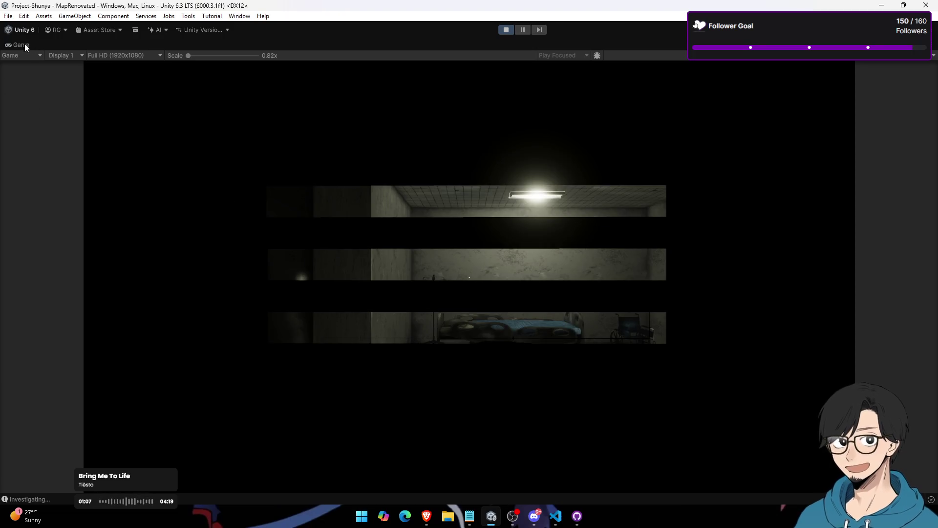
pyautogui.doubleClick(22, 43)
pyautogui.click(210, 48)
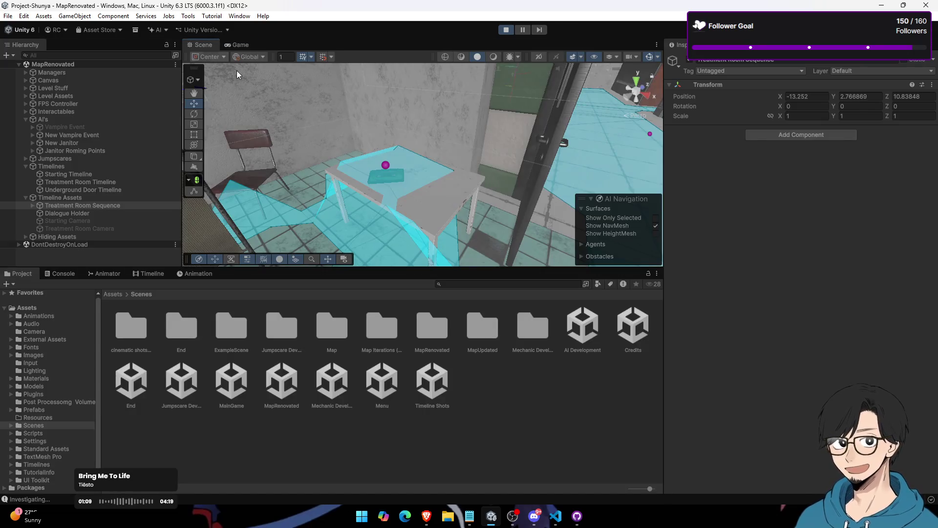
# Step: Fly the scene camera down the corridor, then stop the playtest and open the Console
pyautogui.moveTo(506, 97); pyautogui.dragTo(367, 90)
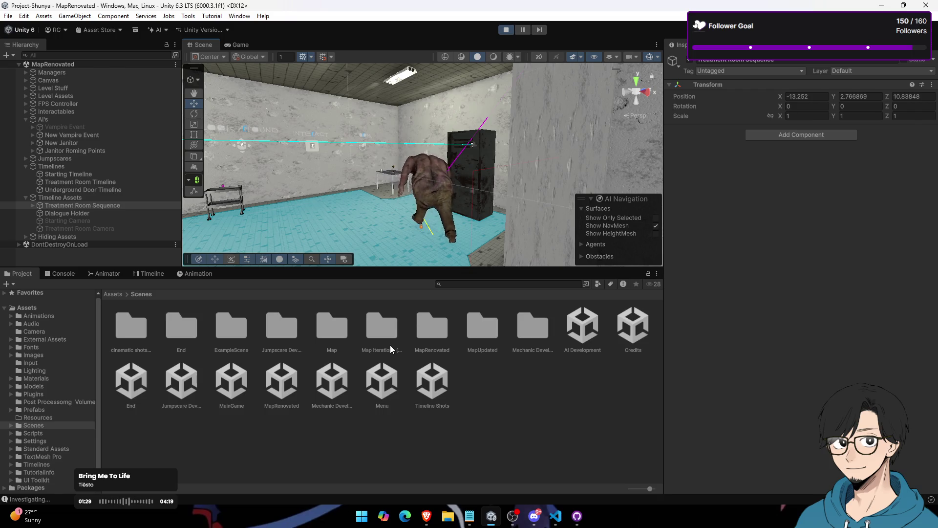
pyautogui.click(238, 48)
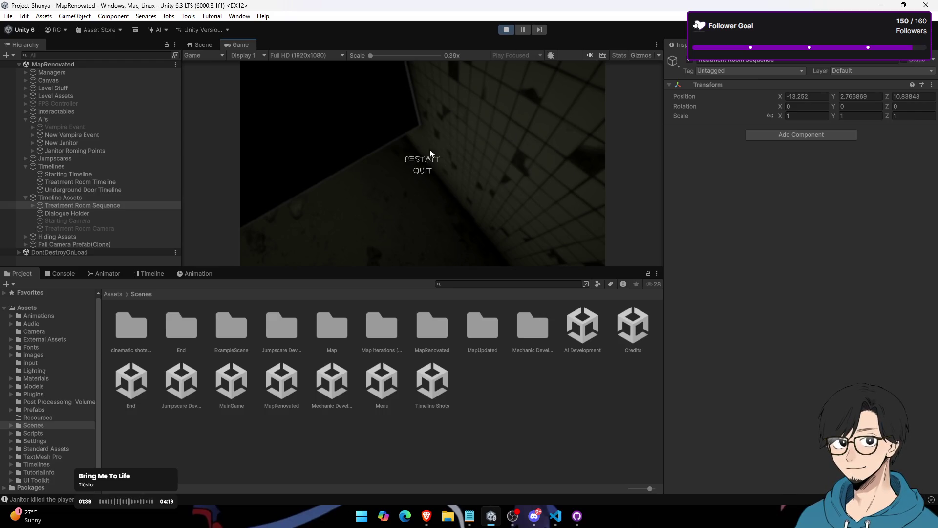
pyautogui.click(508, 29)
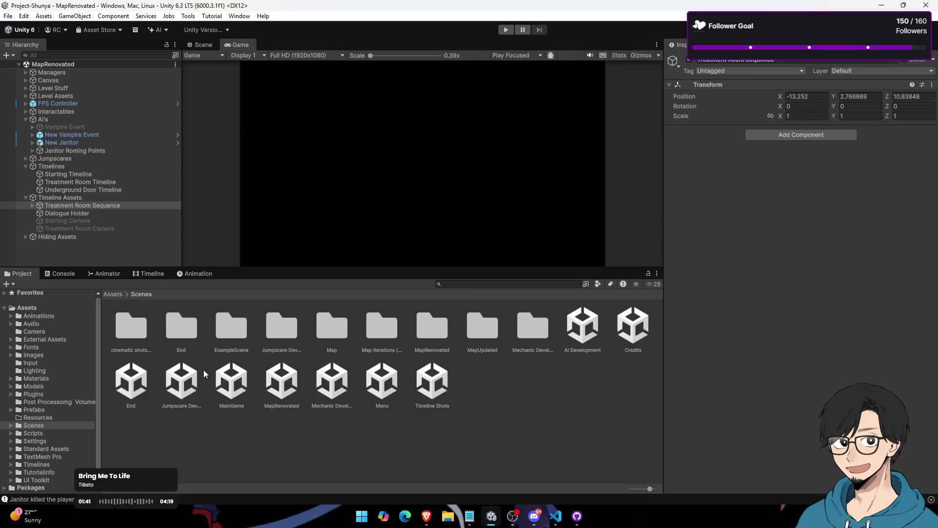
pyautogui.click(58, 274)
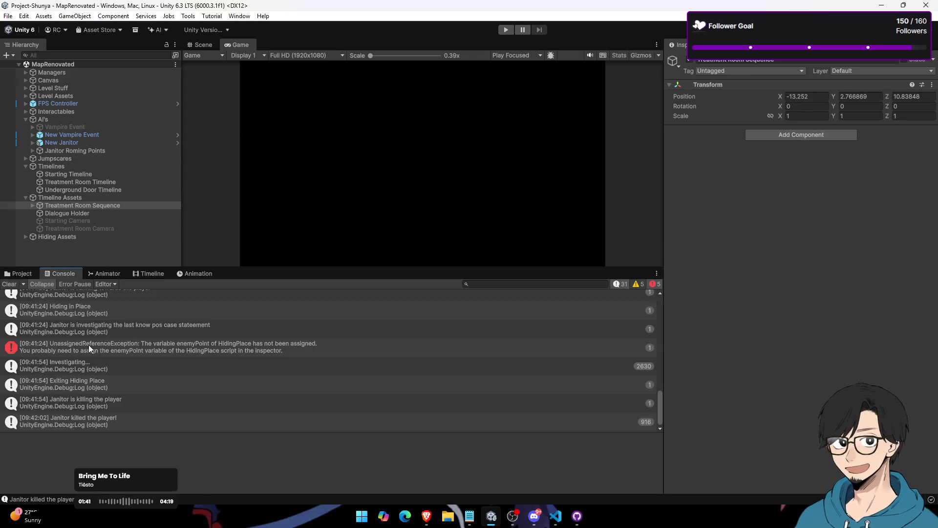
# Step: Switch between Game and Scene views and fly the scene camera toward the corridor doorway
pyautogui.click(19, 274)
pyautogui.click(198, 47)
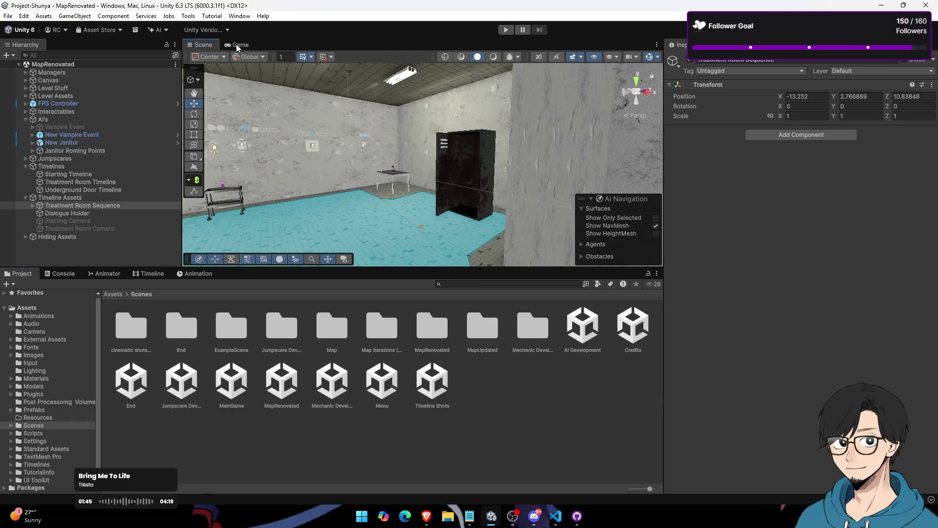
pyautogui.click(237, 45)
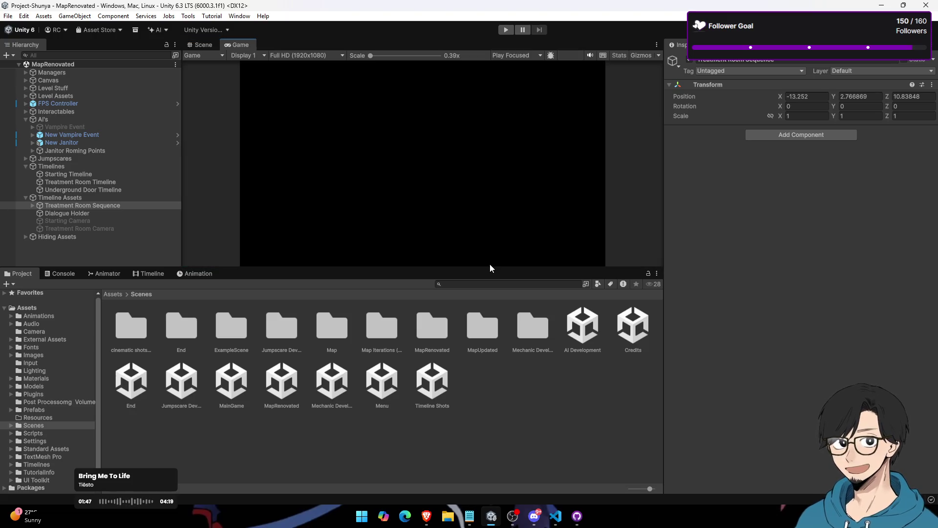
pyautogui.click(577, 517)
pyautogui.click(577, 516)
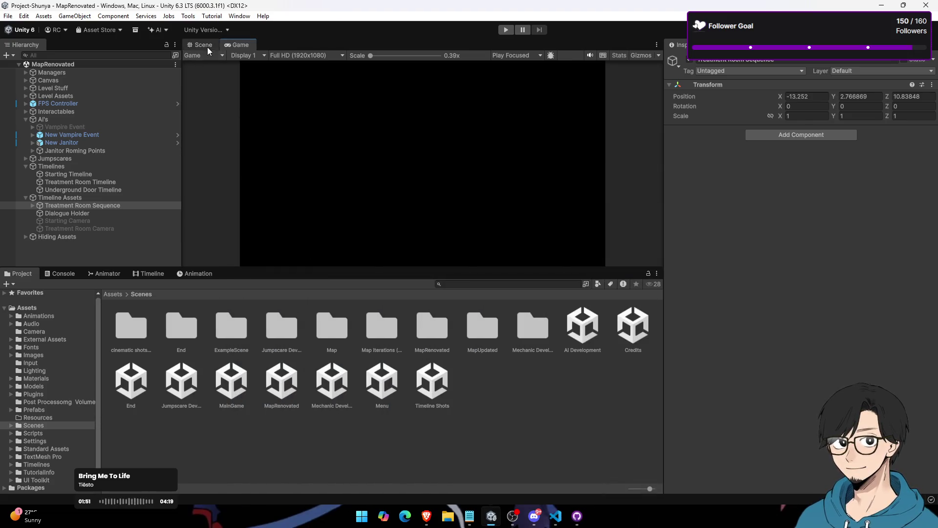
pyautogui.click(207, 48)
pyautogui.moveTo(213, 58)
pyautogui.mouseDown()
pyautogui.moveTo(249, 136)
pyautogui.moveTo(345, 123)
pyautogui.moveTo(426, 162)
pyautogui.mouseUp()
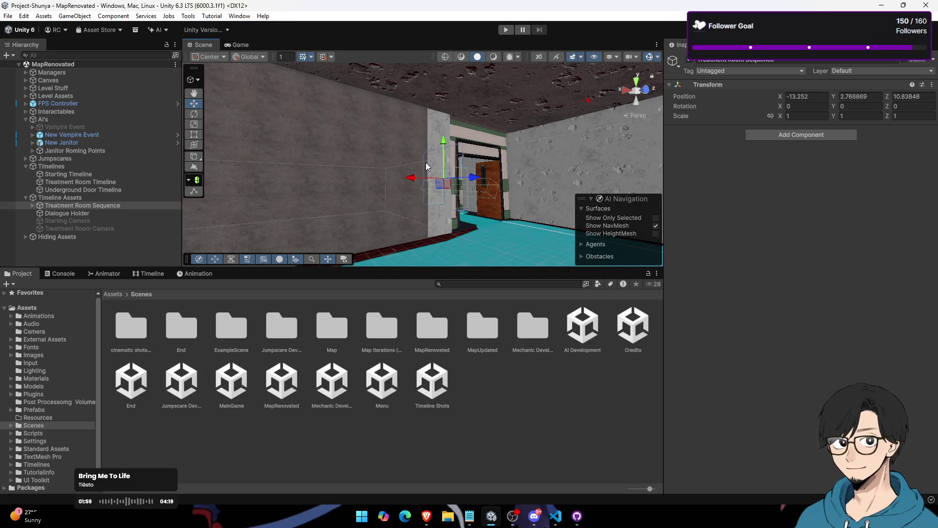
pyautogui.moveTo(514, 195); pyautogui.dragTo(453, 214)
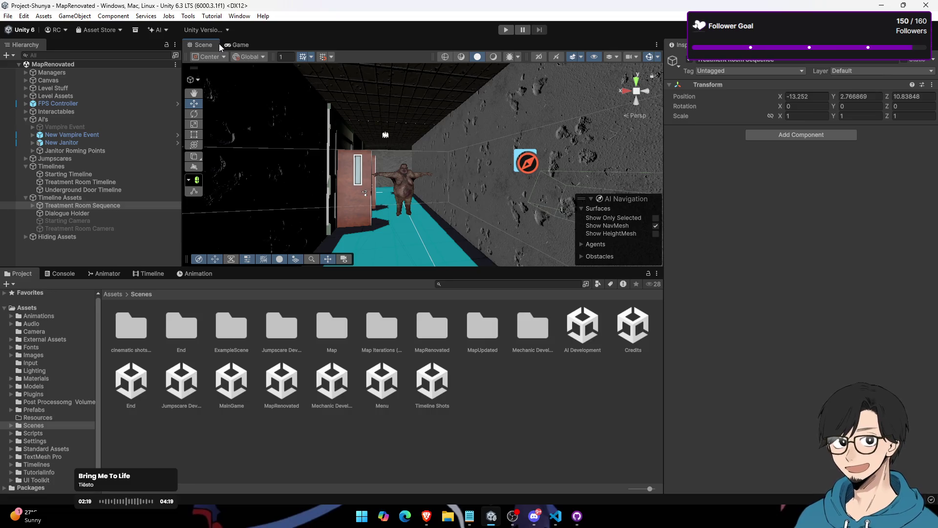
# Step: Load excalidraw.com in a new Brave tab
pyautogui.click(426, 516)
pyautogui.click(36, 113)
pyautogui.write('excalidraw.com')
pyautogui.press('Return')
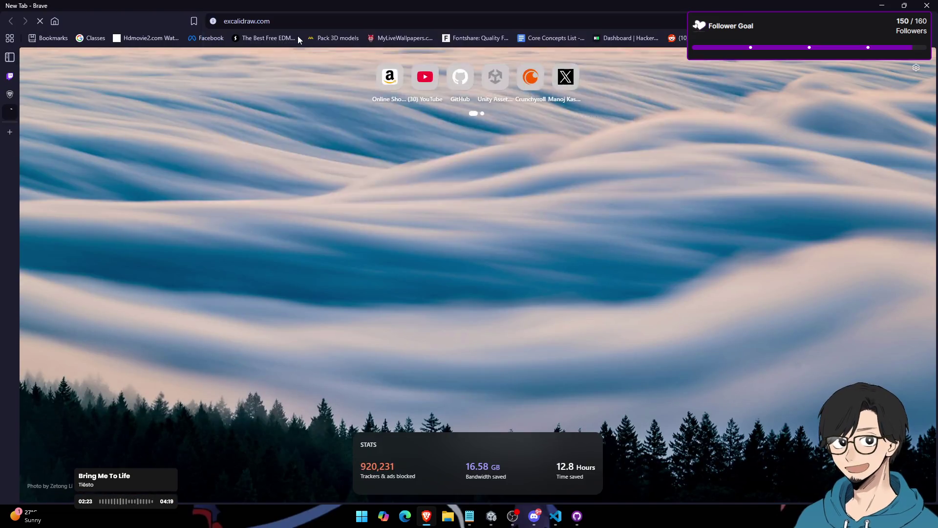
# Step: Pan across the Excalidraw canvas, leaving the freehand drawing tool selected
pyautogui.moveTo(364, 426); pyautogui.dragTo(413, 191)
pyautogui.scroll(-5, 413, 191)
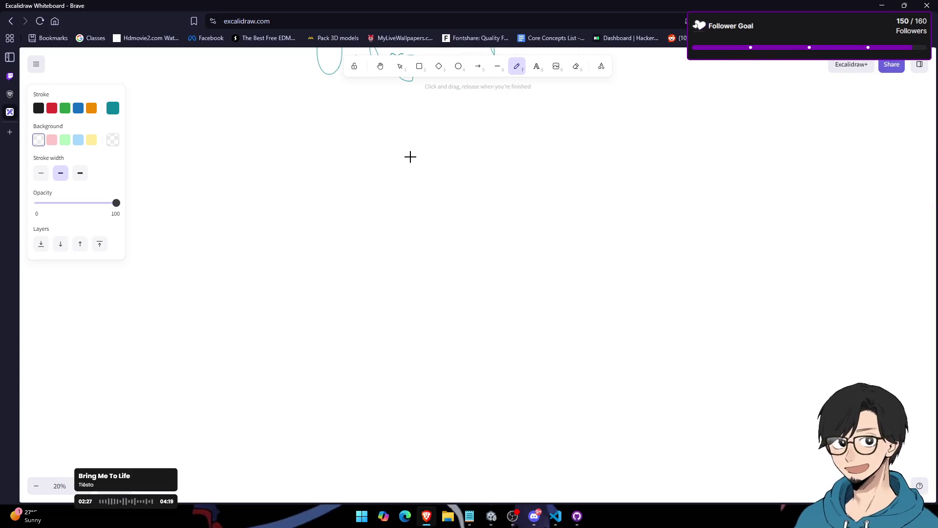
pyautogui.press('v')
pyautogui.press('p')
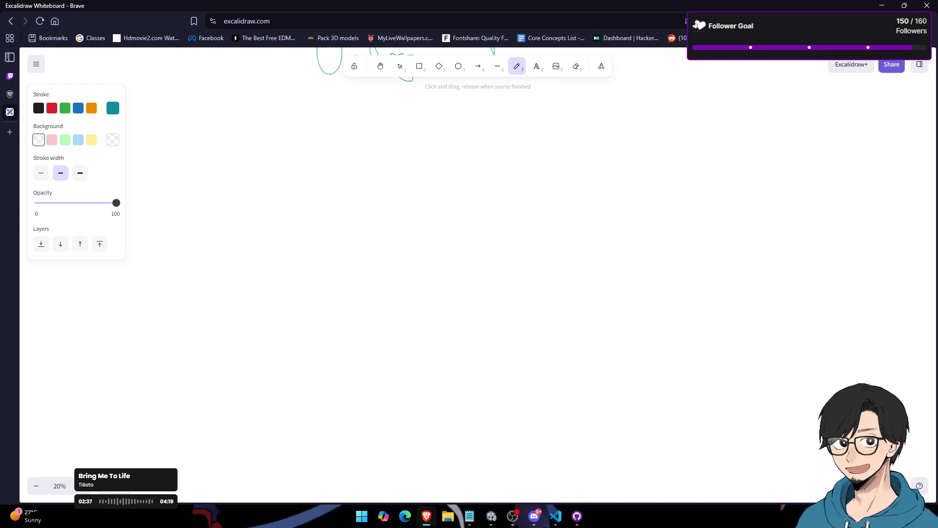
# Step: Pause the background music from the tray player and Alt+Tab back to Unity
pyautogui.rightClick(793, 373)
pyautogui.click(832, 325)
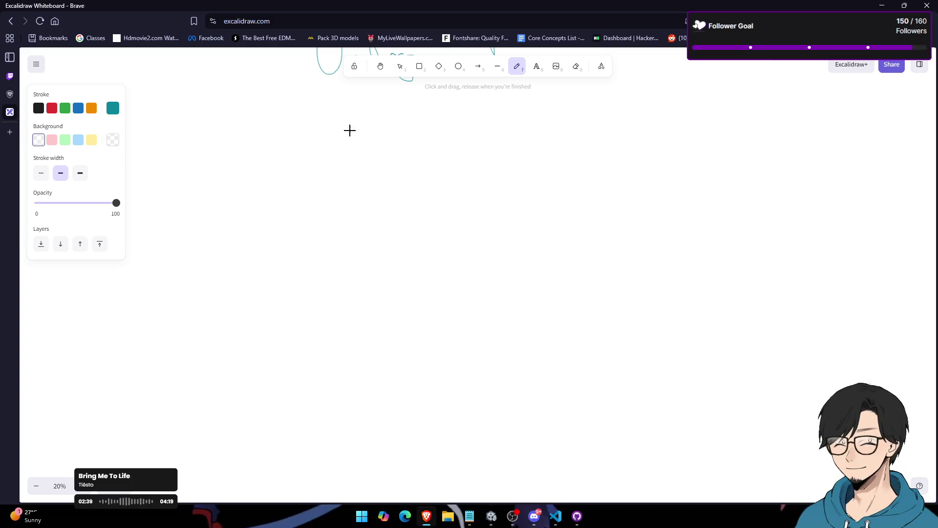
pyautogui.hotkey('alt', 'Tab')
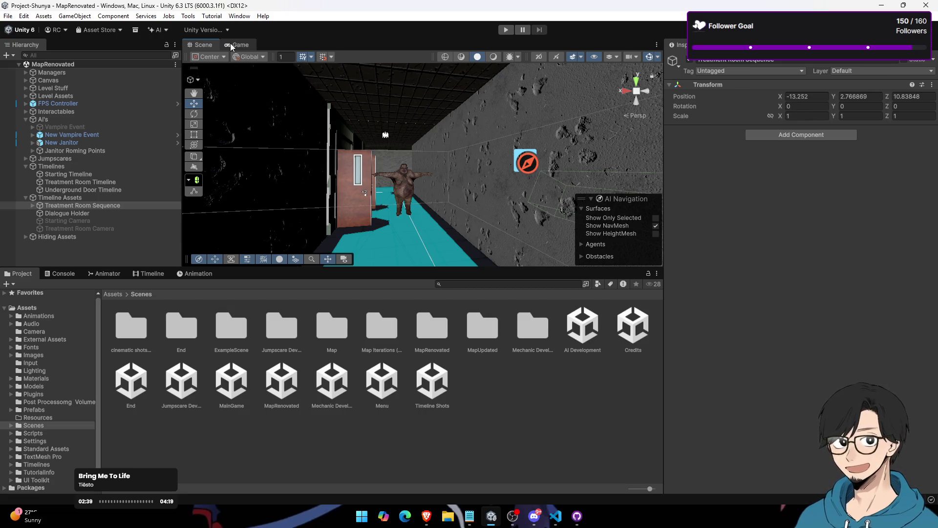
# Step: Fly the scene camera through the doorway toward the locker room
pyautogui.moveTo(380, 182)
pyautogui.mouseDown()
pyautogui.moveTo(470, 204)
pyautogui.moveTo(438, 241)
pyautogui.moveTo(503, 199)
pyautogui.moveTo(416, 205)
pyautogui.moveTo(315, 173)
pyautogui.moveTo(290, 208)
pyautogui.moveTo(293, 168)
pyautogui.moveTo(293, 176)
pyautogui.moveTo(478, 186)
pyautogui.moveTo(293, 187)
pyautogui.moveTo(483, 215)
pyautogui.mouseUp()
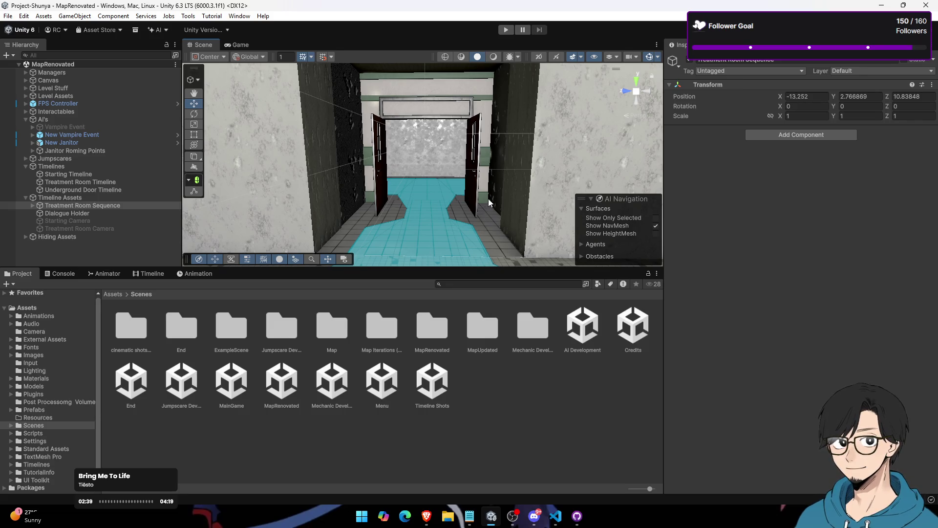
pyautogui.moveTo(564, 212); pyautogui.dragTo(477, 220)
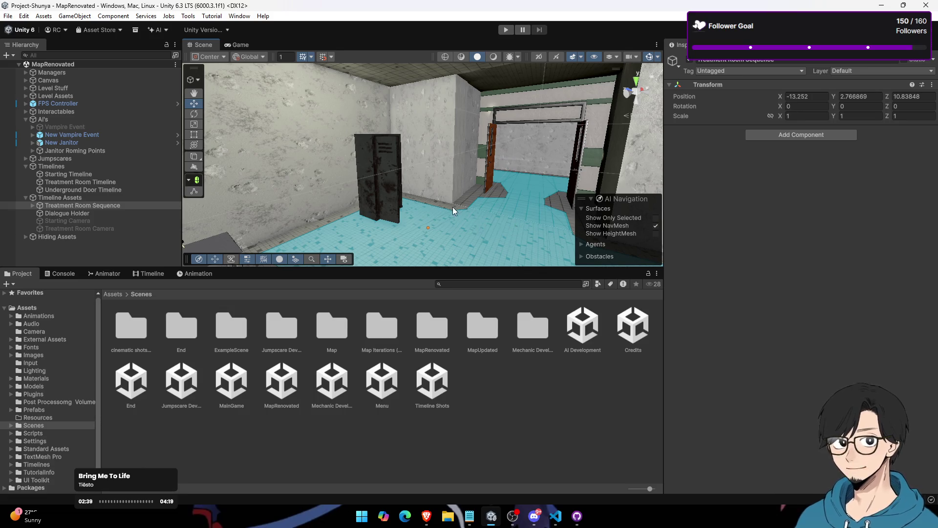
pyautogui.scroll(3, 453, 207)
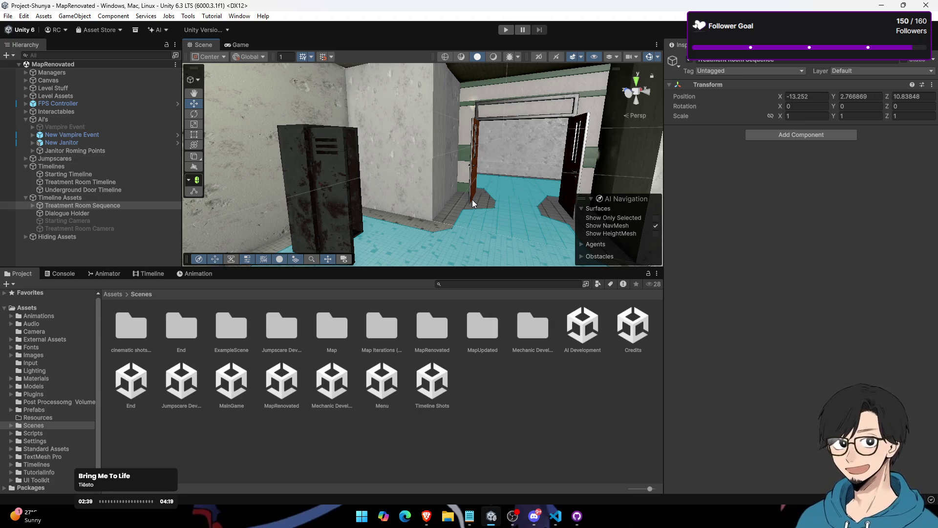
pyautogui.click(236, 45)
pyautogui.click(201, 43)
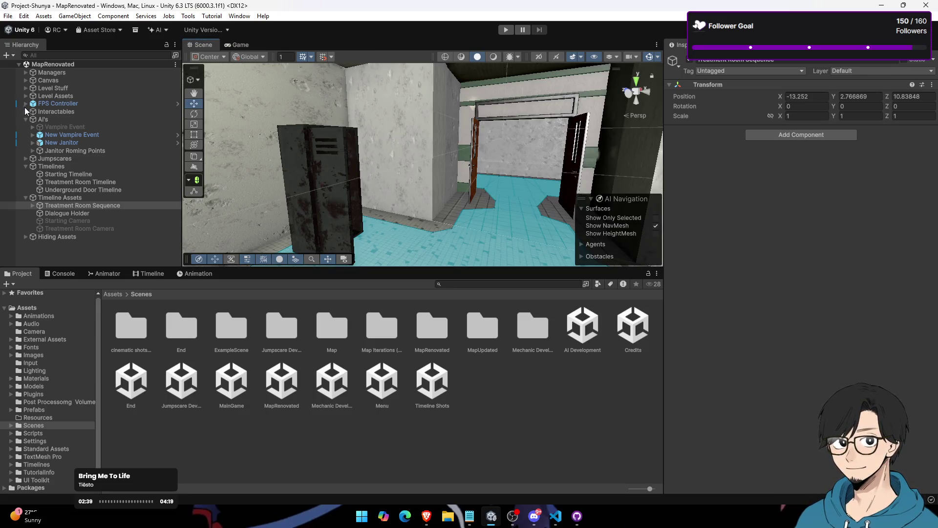
# Step: Collapse the AI's and Interactables groups and begin a Hierarchy search
pyautogui.click(25, 119)
pyautogui.click(25, 111)
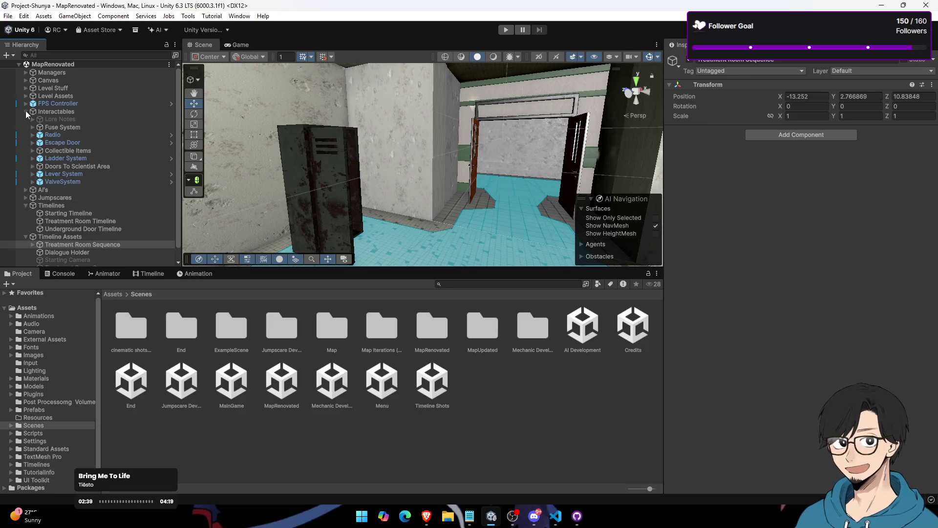
pyautogui.click(25, 111)
pyautogui.click(66, 54)
# Step: Find and select the Dialogue Holder object by searching the Hierarchy for 'ogue'
pyautogui.write('ogue')
pyautogui.click(107, 82)
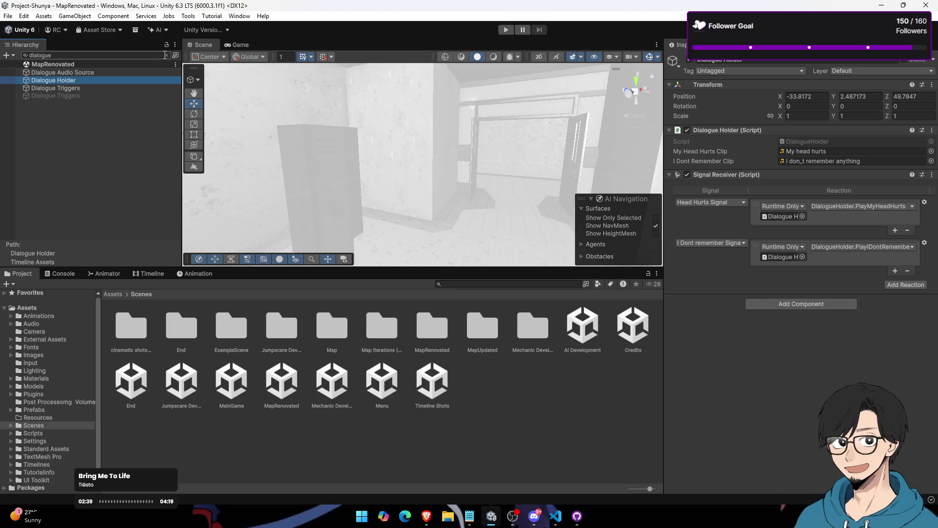
pyautogui.click(165, 56)
pyautogui.moveTo(40, 181); pyautogui.dragTo(37, 181)
pyautogui.click(55, 56)
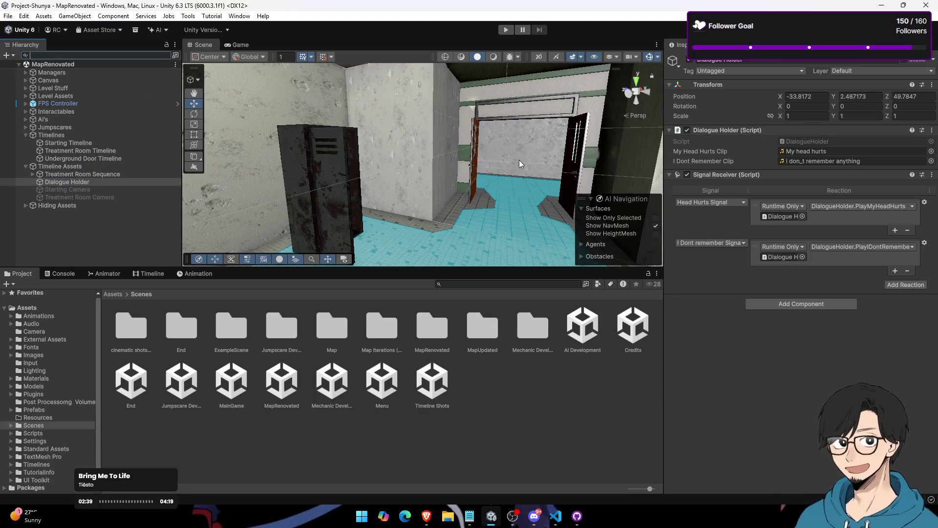
# Step: Preview the 'My head hurts', 'I will run' and 'I just want to live' voice clips
pyautogui.click(826, 152)
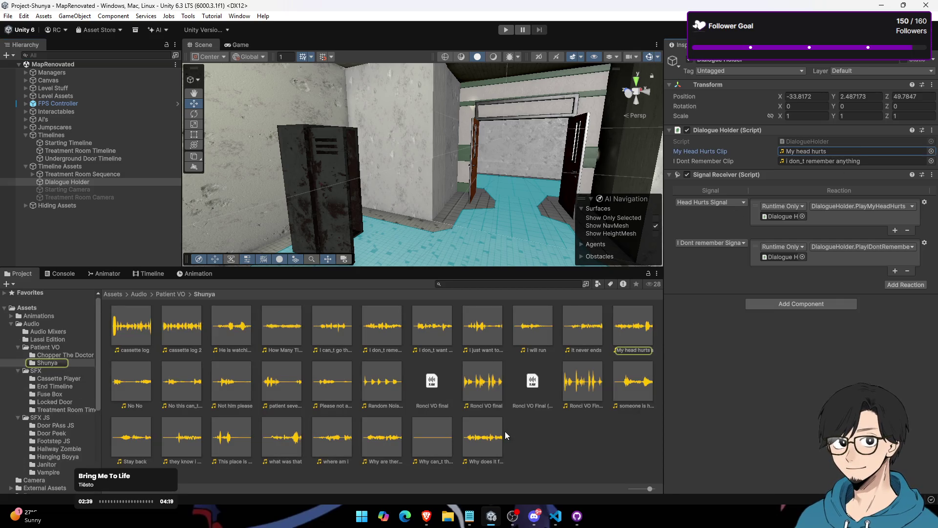
pyautogui.click(633, 325)
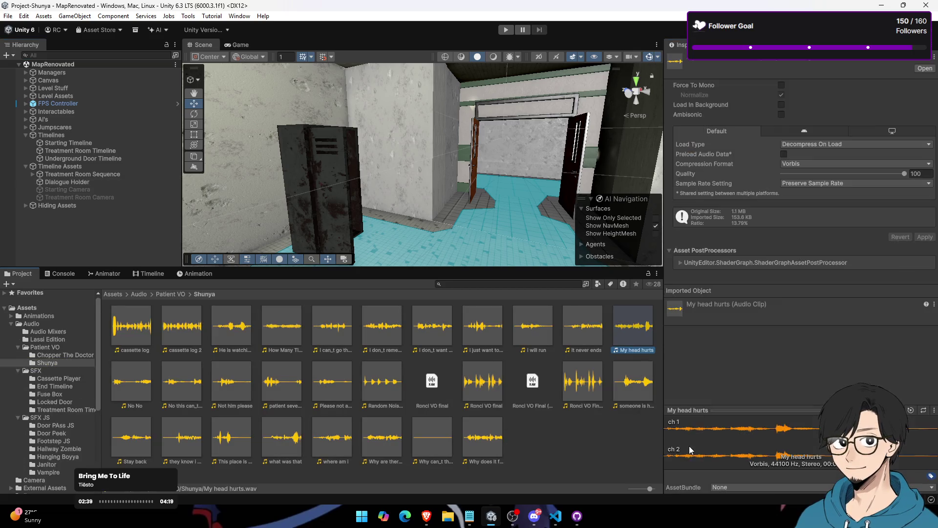
pyautogui.click(541, 330)
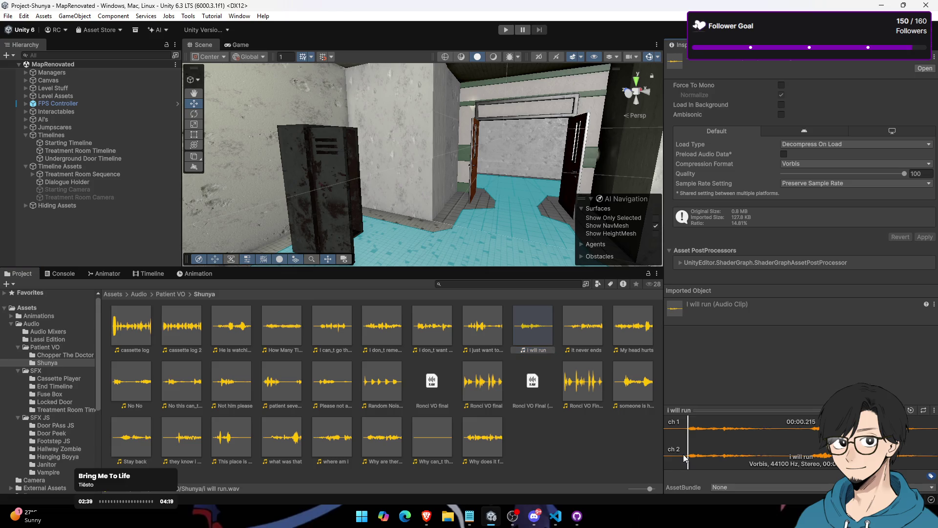
pyautogui.click(483, 333)
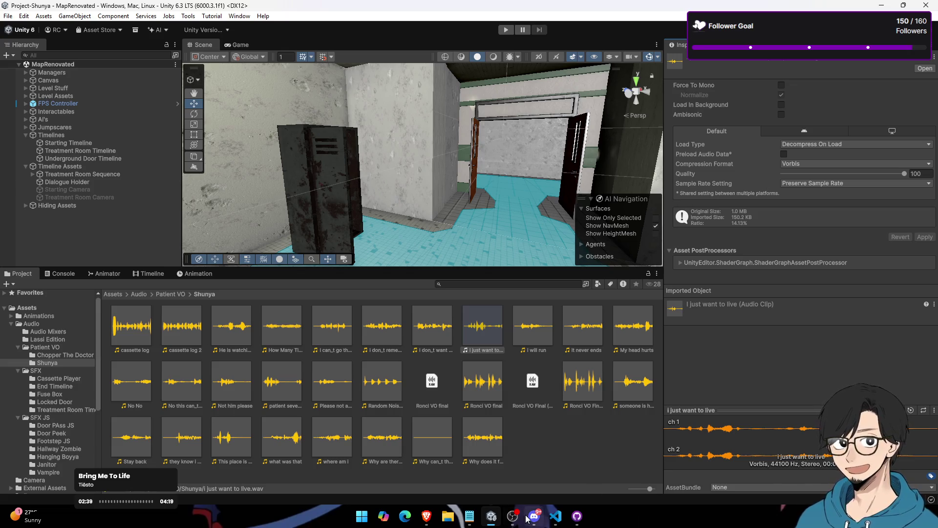
pyautogui.click(801, 516)
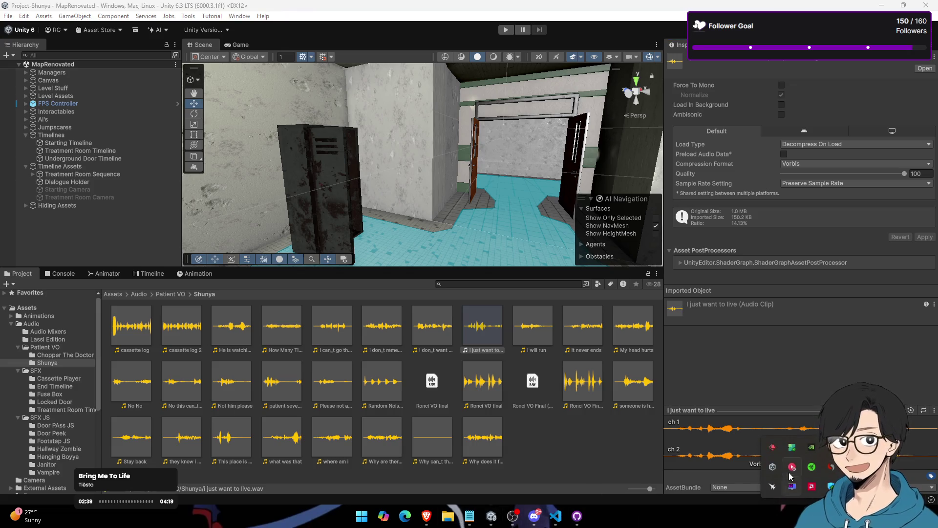
pyautogui.rightClick(792, 471)
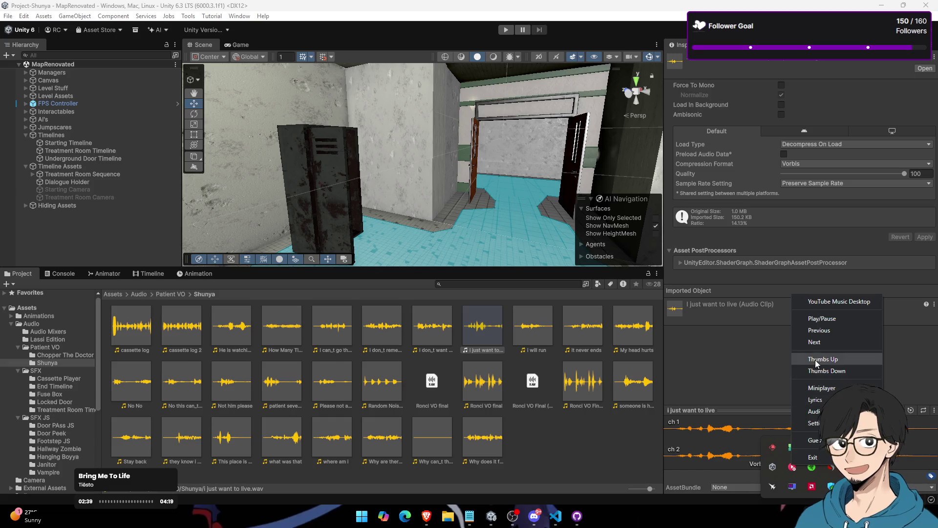
# Step: Resume the YouTube Music background track, glance at Excalidraw and Discord, then return to Unity
pyautogui.click(833, 318)
pyautogui.hotkey('alt', 'Tab')
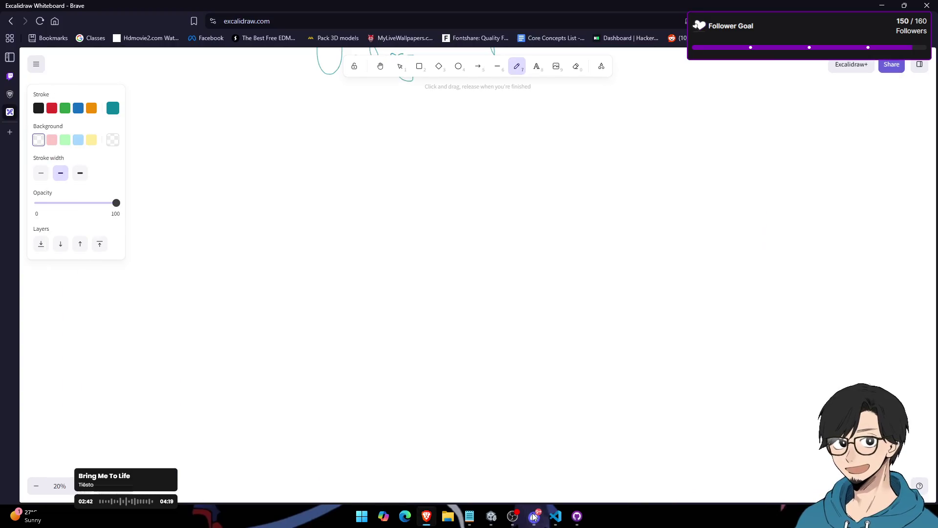
pyautogui.click(526, 517)
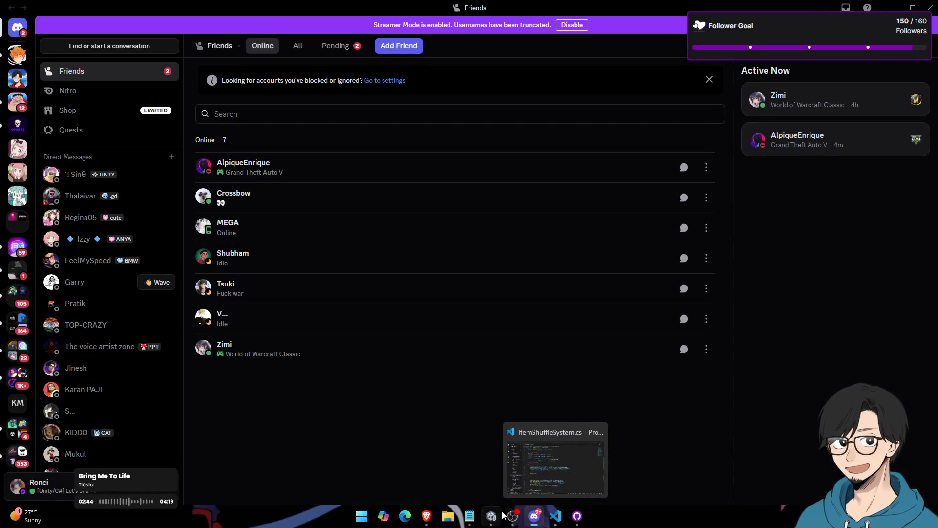
pyautogui.click(488, 519)
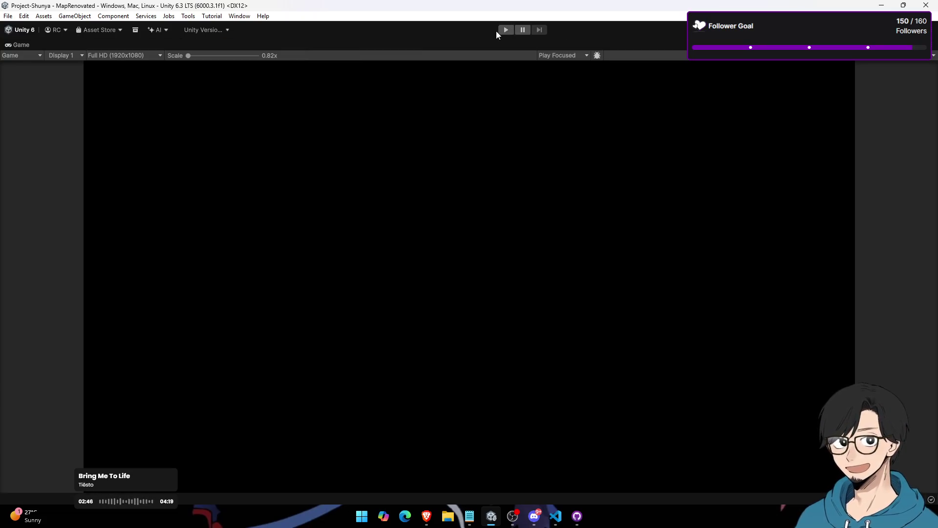
# Step: Run a brief playtest, stop it, restore the full editor layout, then switch to Brave
pyautogui.click(506, 30)
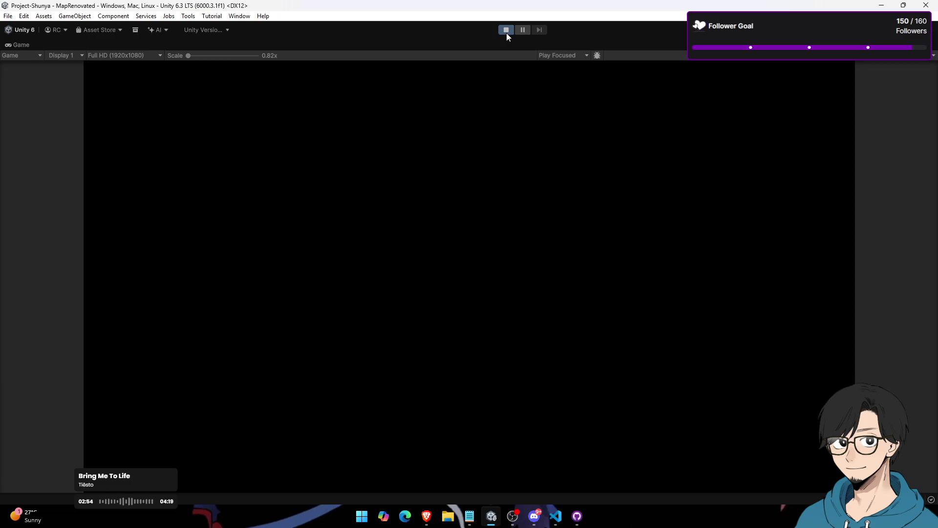
pyautogui.click(504, 30)
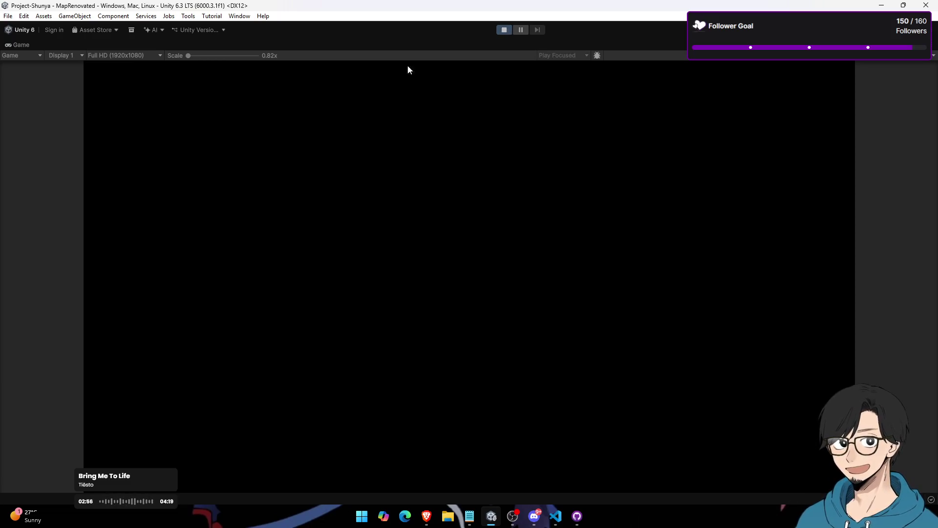
pyautogui.doubleClick(21, 44)
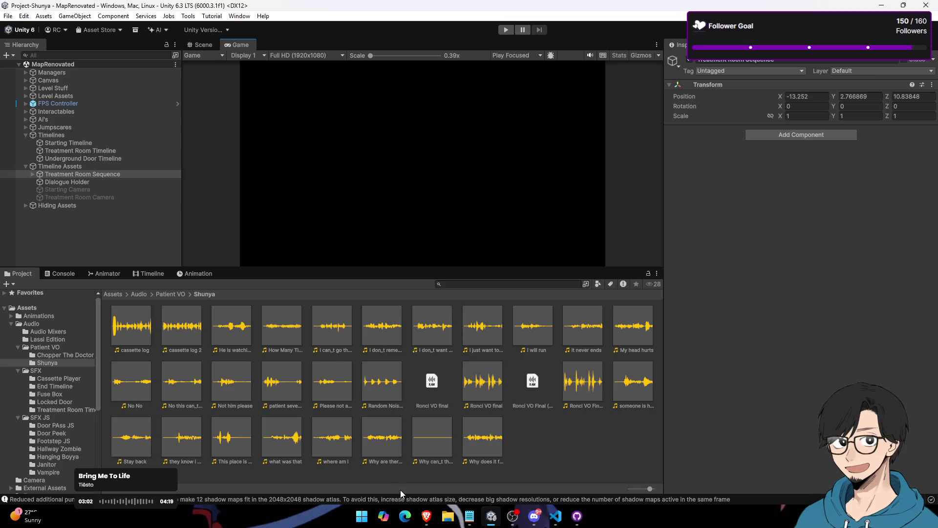
pyautogui.click(427, 516)
# Step: In a new tab, go to the Steam store, search 'kamla' and open KAMLA's page
pyautogui.click(21, 136)
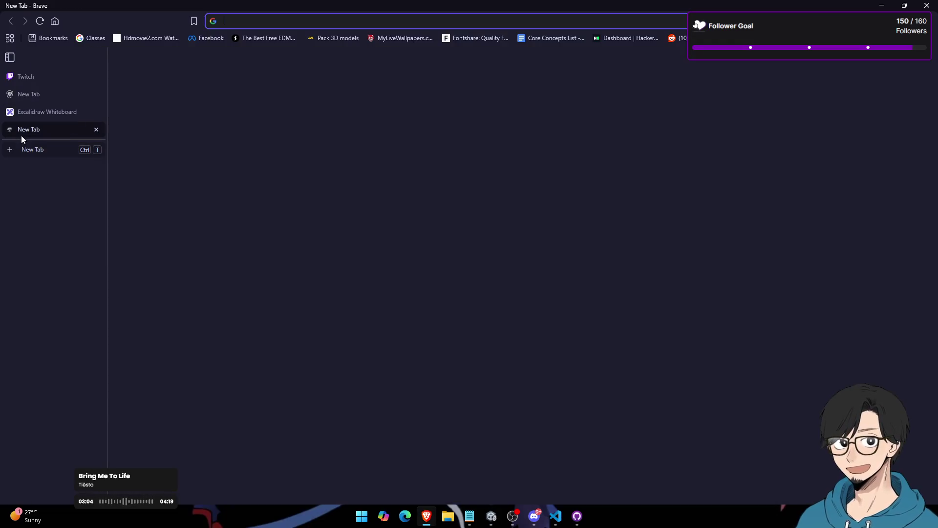
pyautogui.write('steam')
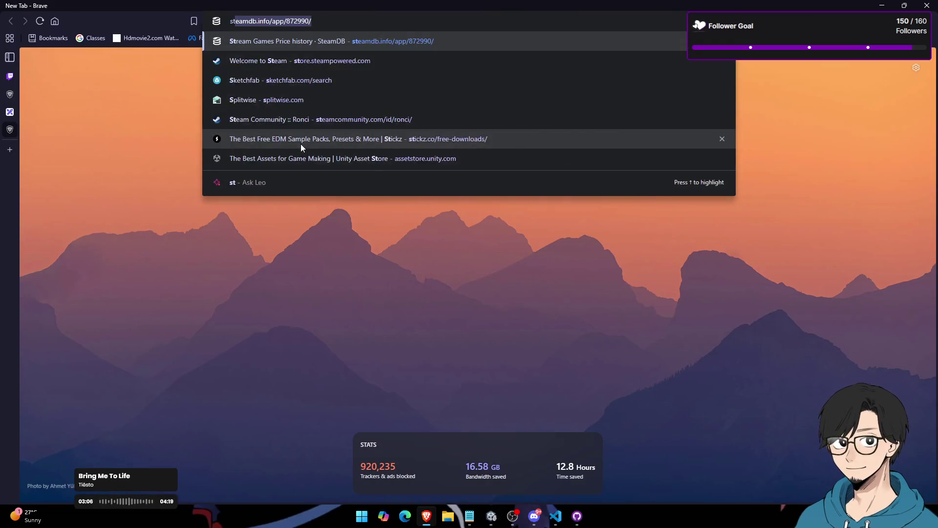
pyautogui.press('Return')
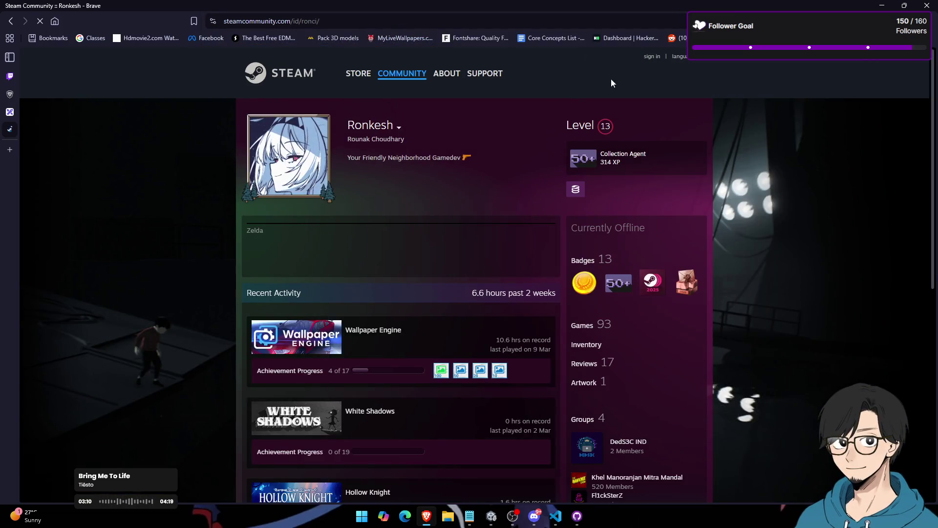
pyautogui.click(292, 78)
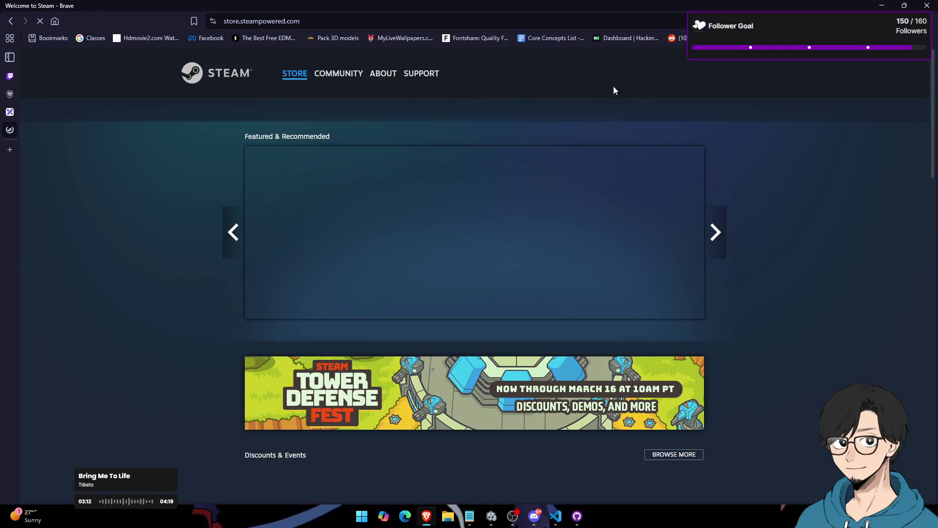
pyautogui.click(638, 106)
pyautogui.write('kamla')
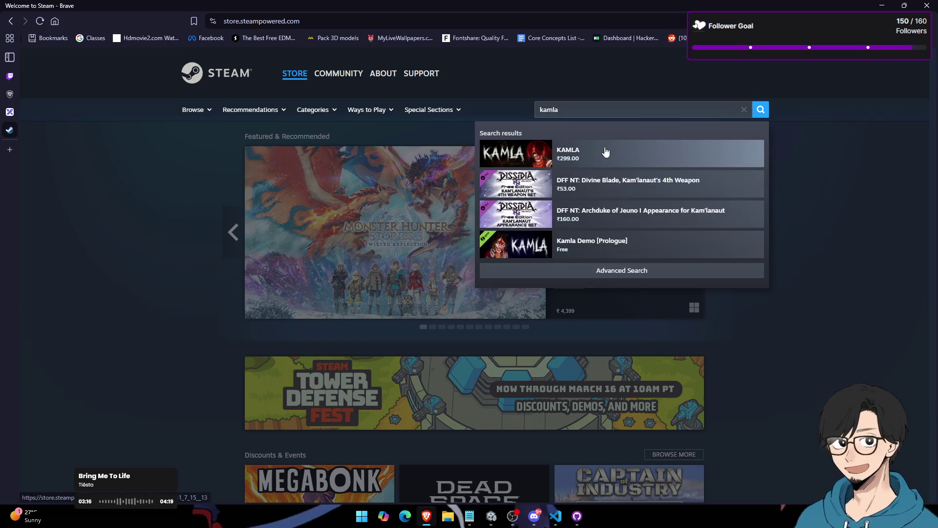
pyautogui.click(605, 148)
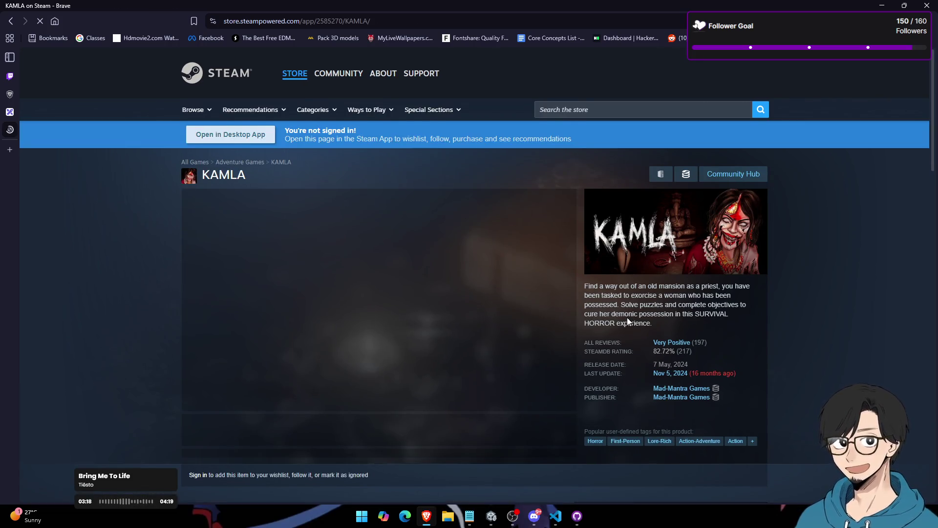
# Step: Browse the KAMLA screenshots, then scroll down to system requirements and expand the awards list
pyautogui.scroll(-3, 626, 316)
pyautogui.click(355, 334)
pyautogui.click(391, 333)
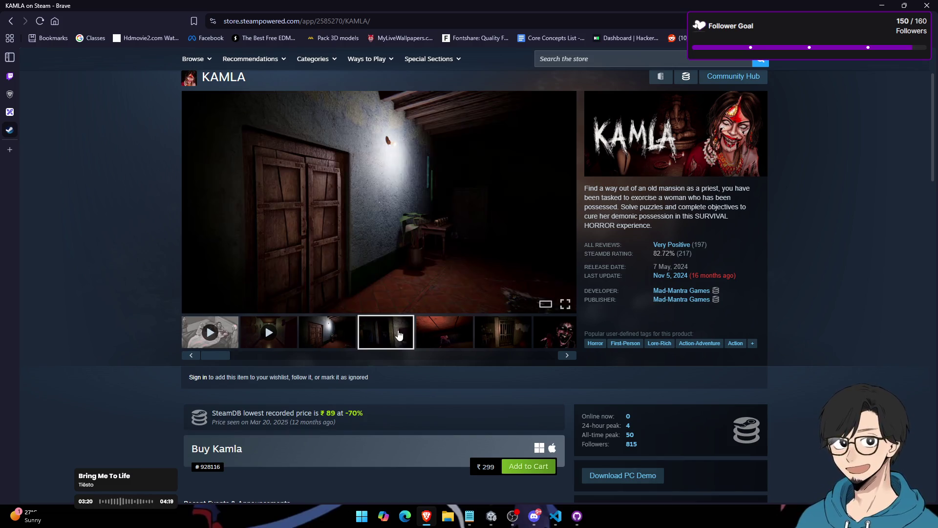
pyautogui.click(444, 332)
pyautogui.click(504, 332)
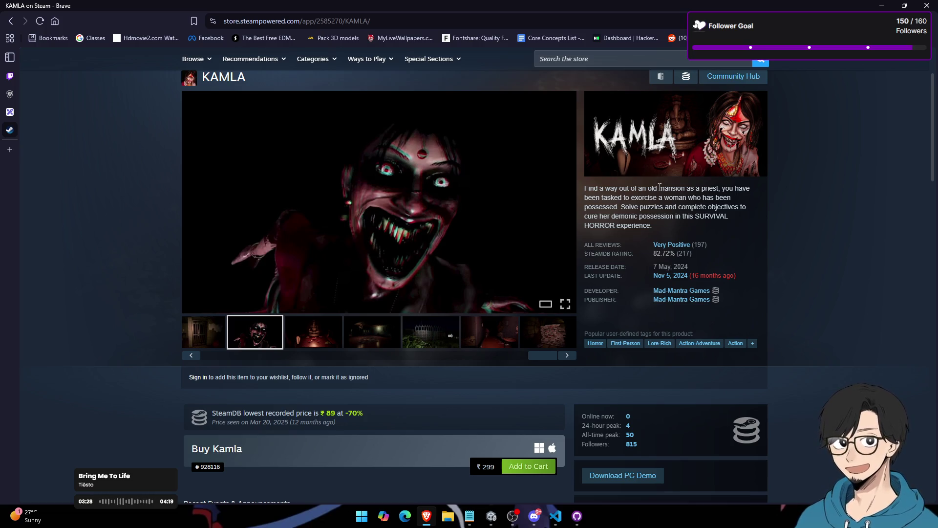
pyautogui.scroll(-20, 418, 204)
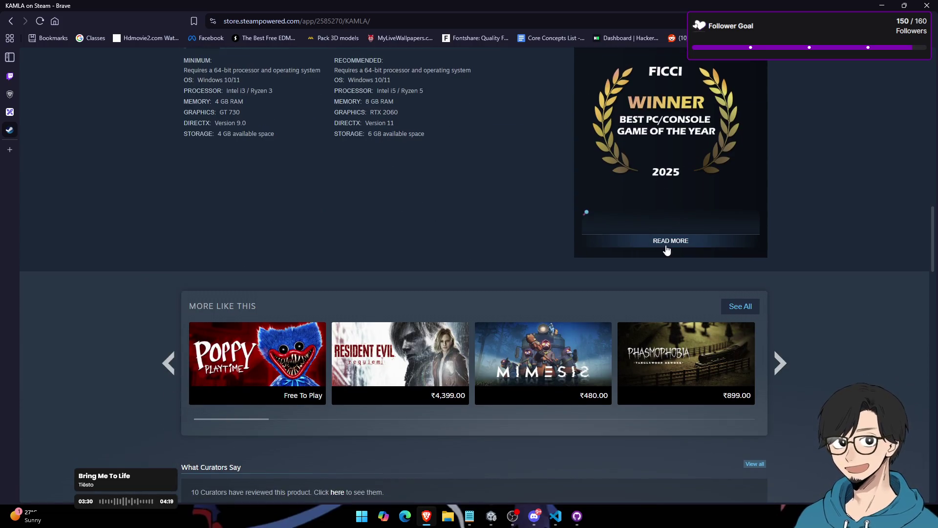
pyautogui.click(671, 241)
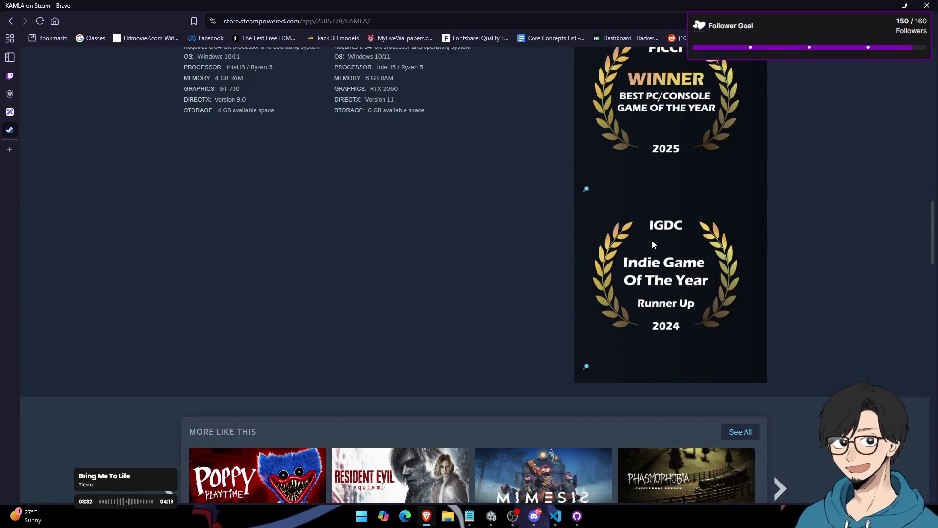
pyautogui.scroll(2, 617, 283)
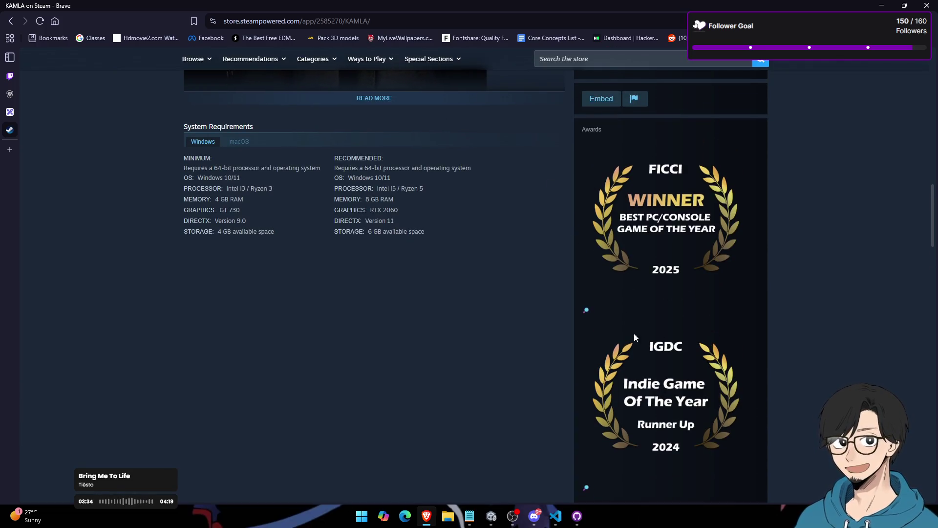
# Step: Navigate the tab to youtube.com
pyautogui.click(401, 22)
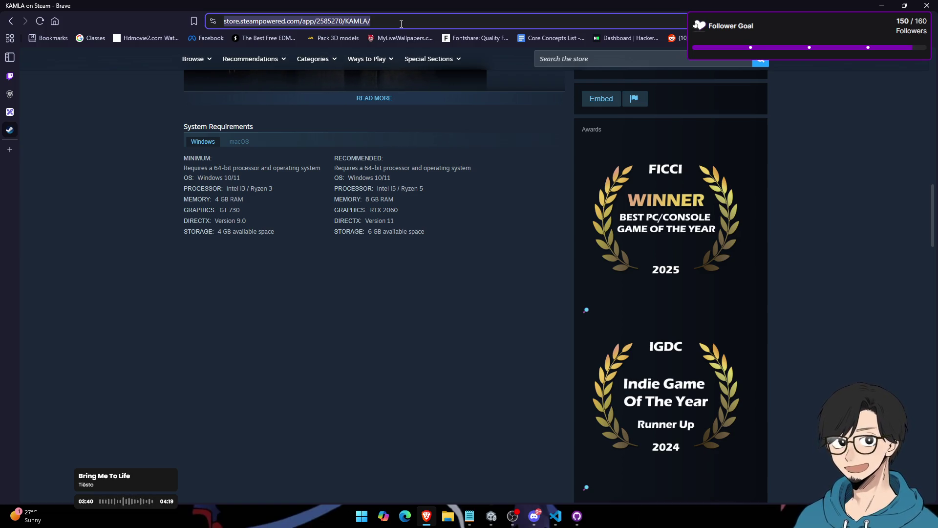
pyautogui.write('youtube.com')
pyautogui.press('Return')
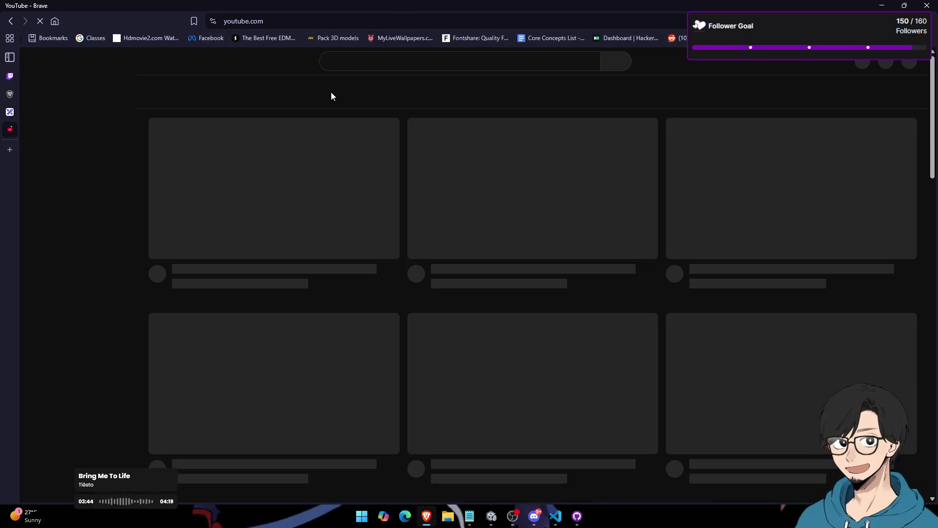
# Step: Search YouTube for 'kamla', refine it to 'kamla game', and scroll through the results
pyautogui.write('kamla')
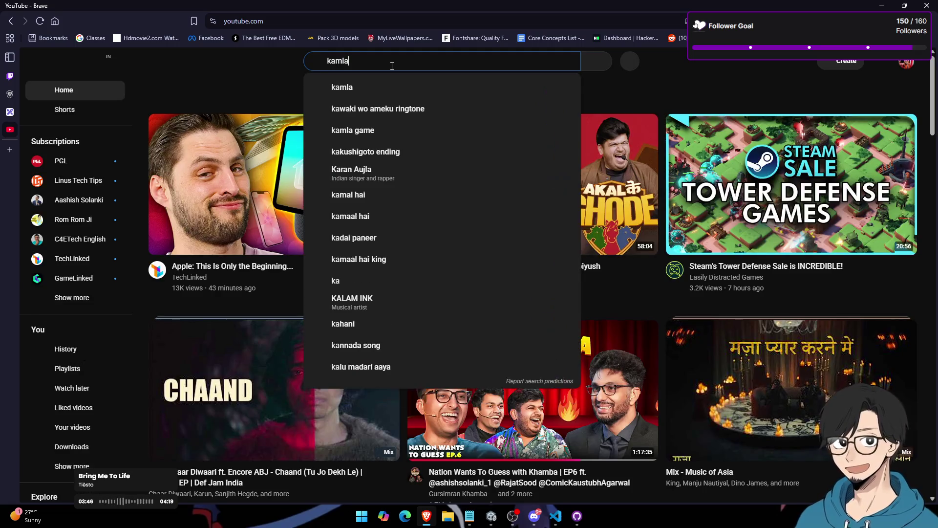
pyautogui.press('Return')
pyautogui.scroll(-10, 259, 166)
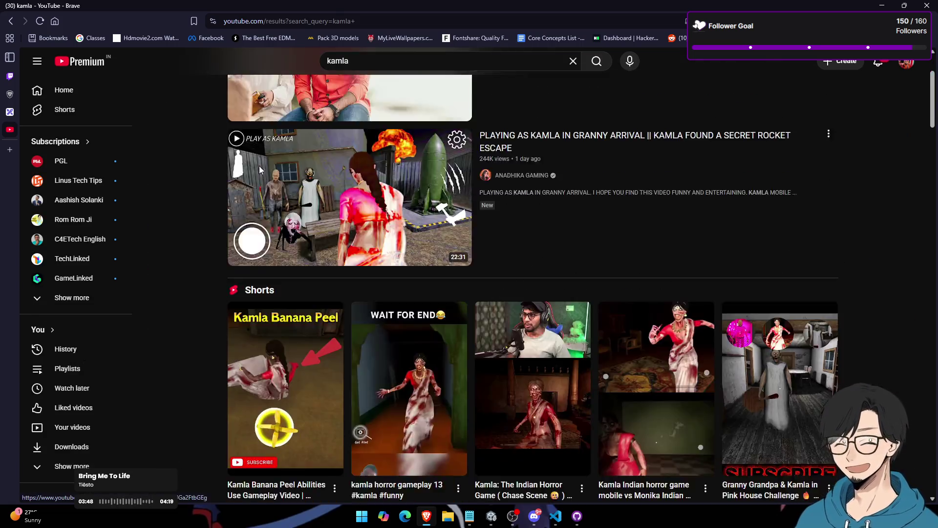
pyautogui.click(372, 59)
pyautogui.write('game')
pyautogui.press('Return')
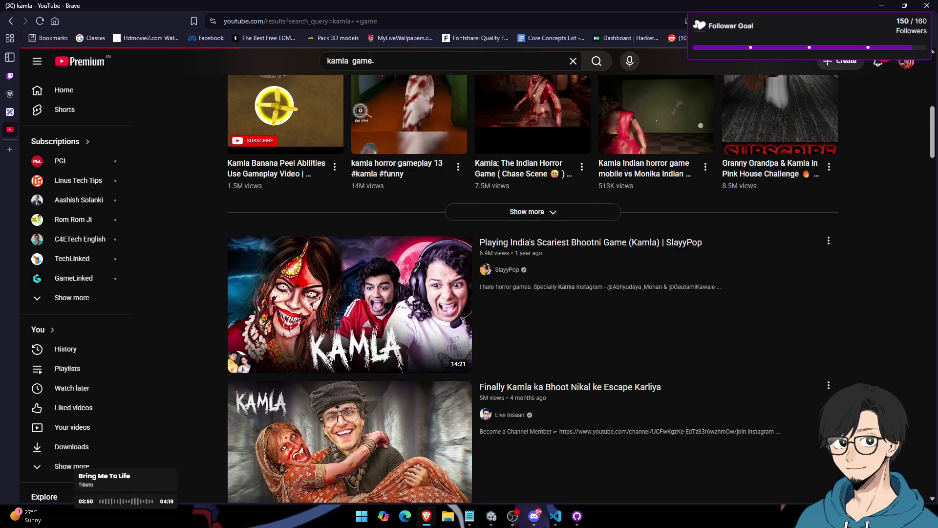
pyautogui.scroll(-15, 382, 209)
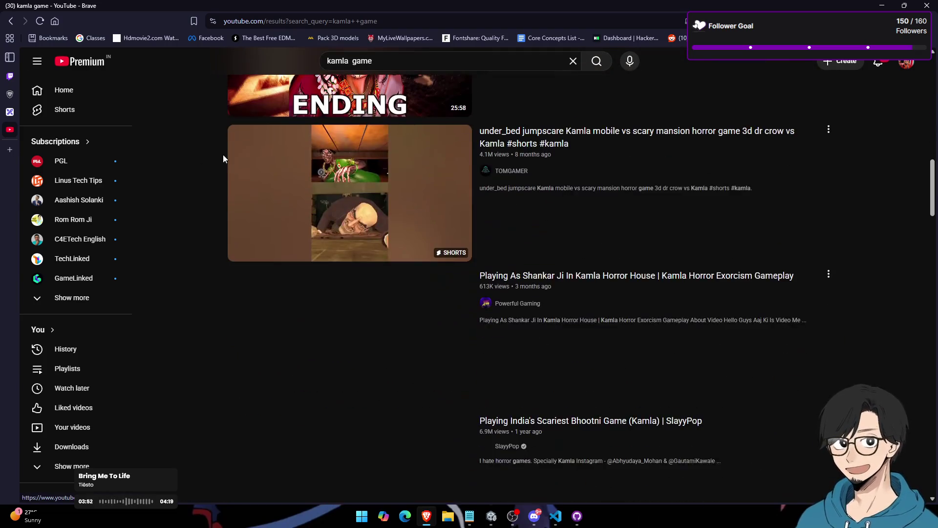
pyautogui.scroll(-15, 397, 202)
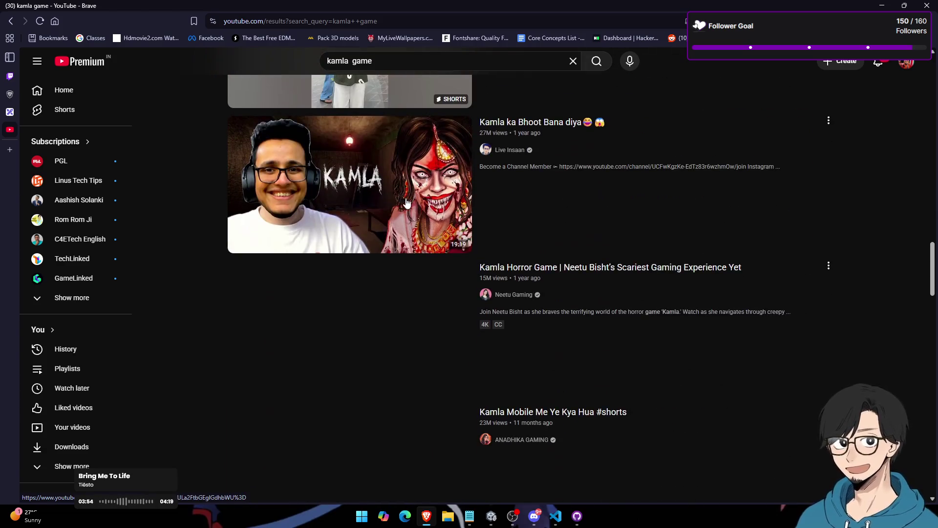
# Step: Close the YouTube tab, switch to the empty tab, and return to the Unity editor
pyautogui.moveTo(2, 140)
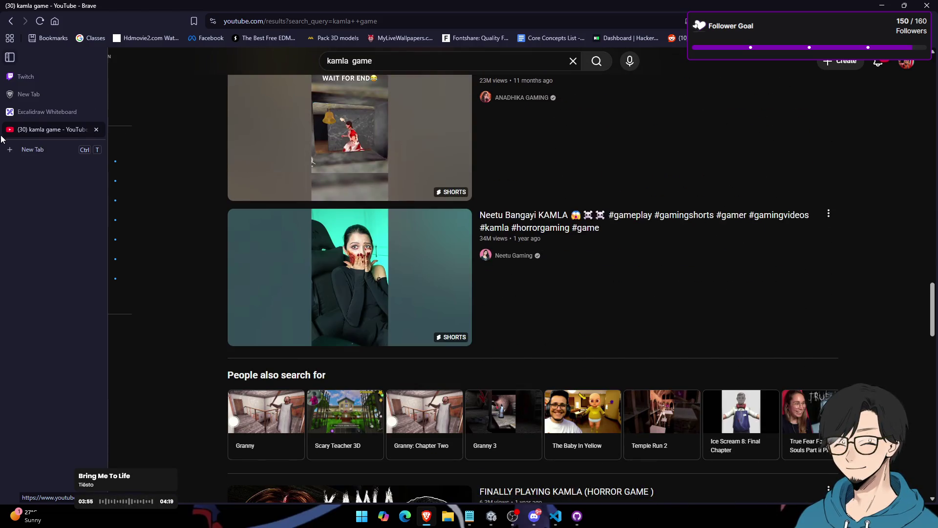
pyautogui.click(97, 128)
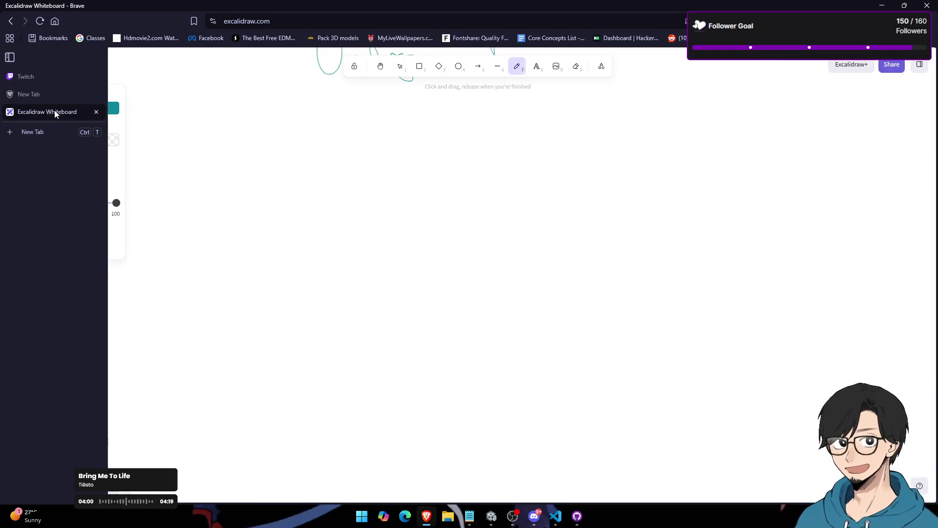
pyautogui.click(59, 94)
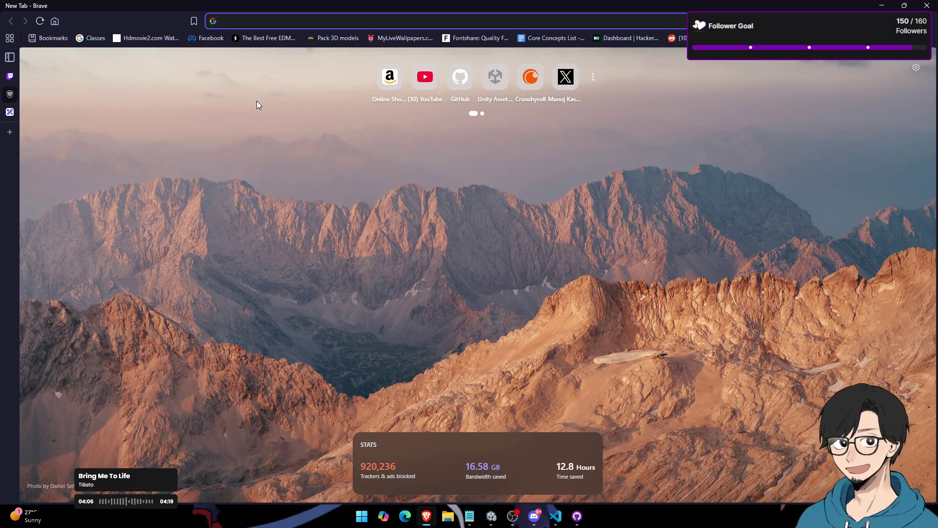
pyautogui.hotkey('alt', 'Tab')
pyautogui.hotkey('alt', 'Tab')
pyautogui.hotkey('alt', 'Tab')
pyautogui.hotkey('alt', 'Tab')
pyautogui.hotkey('alt', 'Tab')
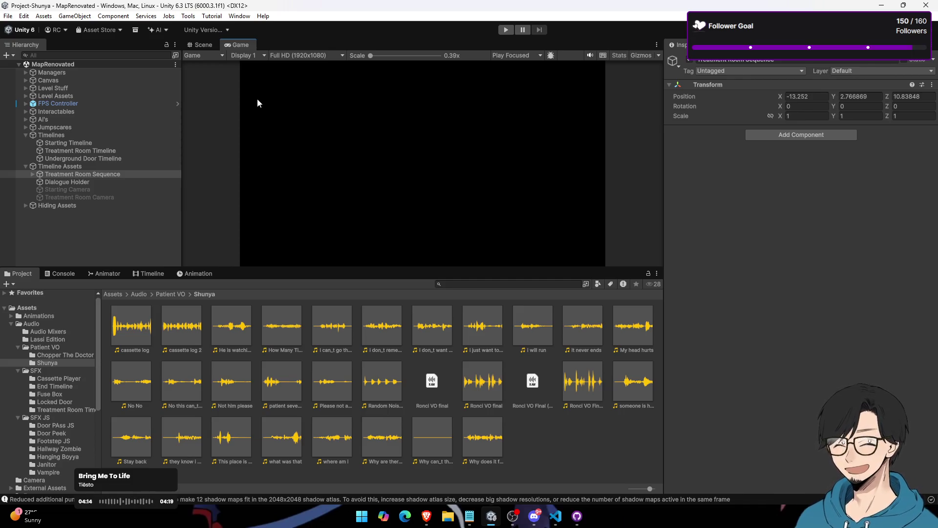
# Step: Preview the Shunya 'I can_t go there' clip and Chopper The Doctor's '10 mins to comply' and 'you should have obeyed' clips
pyautogui.click(331, 332)
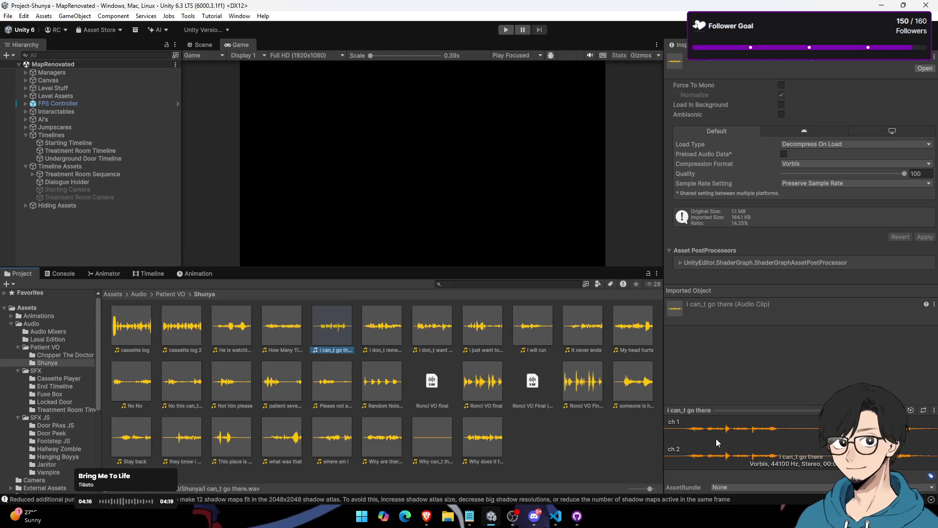
pyautogui.click(176, 295)
pyautogui.doubleClick(131, 328)
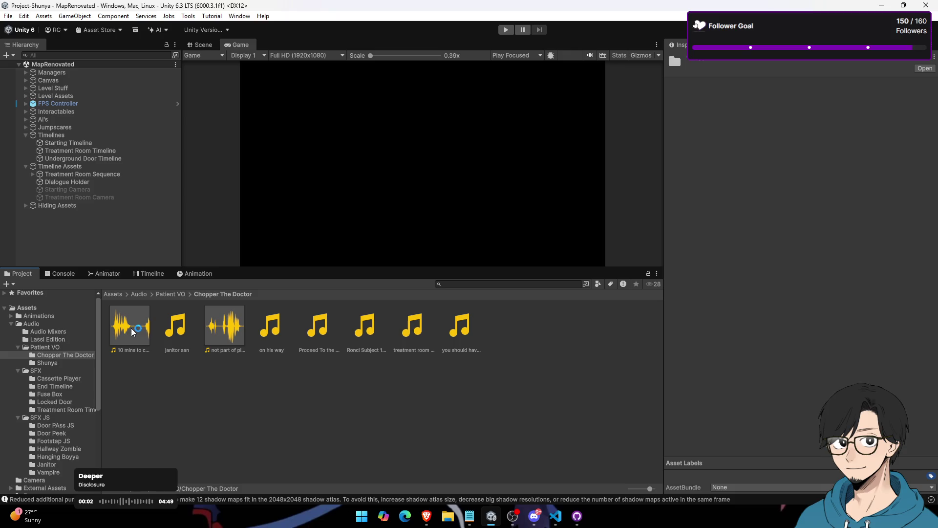
pyautogui.click(131, 327)
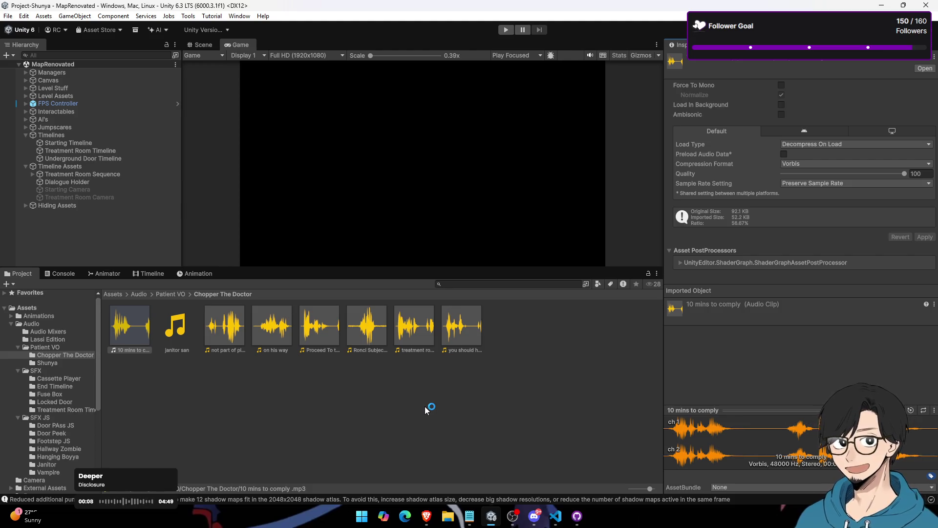
pyautogui.click(469, 334)
pyautogui.click(696, 457)
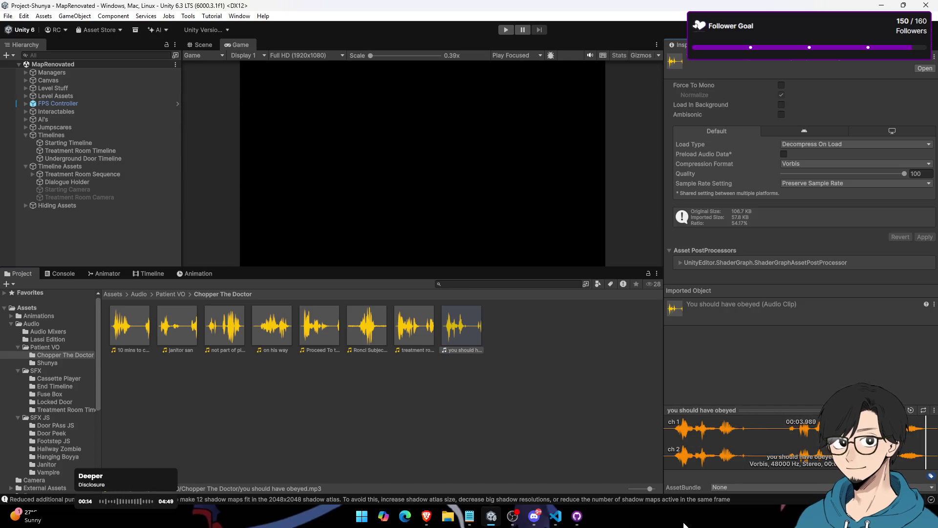
# Step: Stop the audio preview, return to Assets, maximize the Game view and start Play mode
pyautogui.click(105, 300)
pyautogui.click(112, 295)
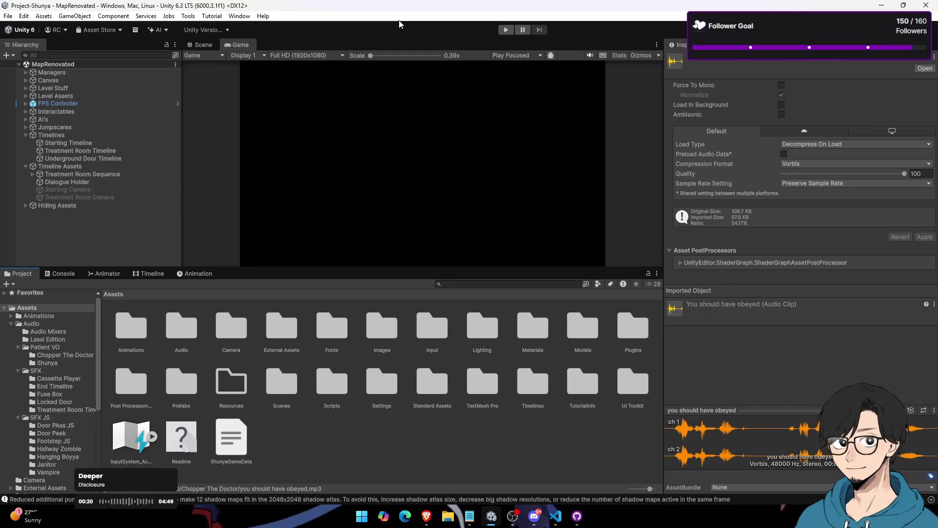
pyautogui.doubleClick(236, 45)
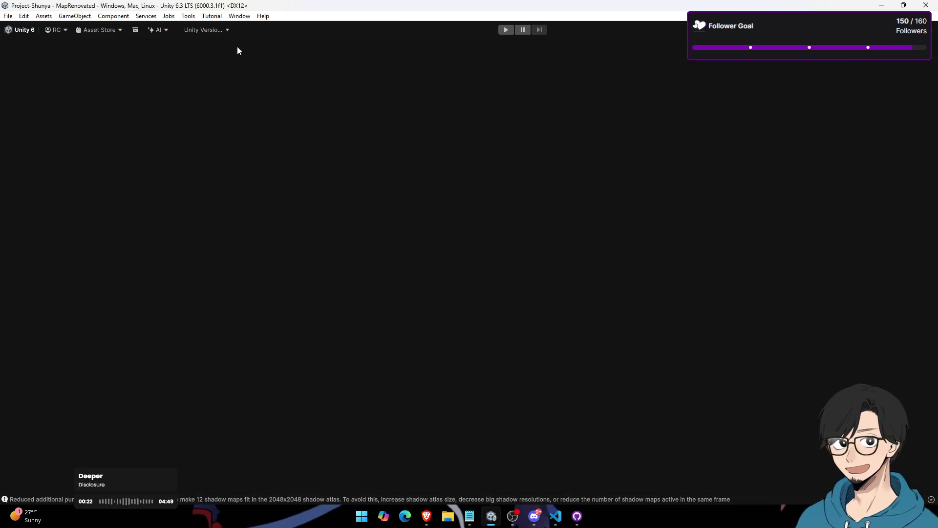
pyautogui.click(504, 31)
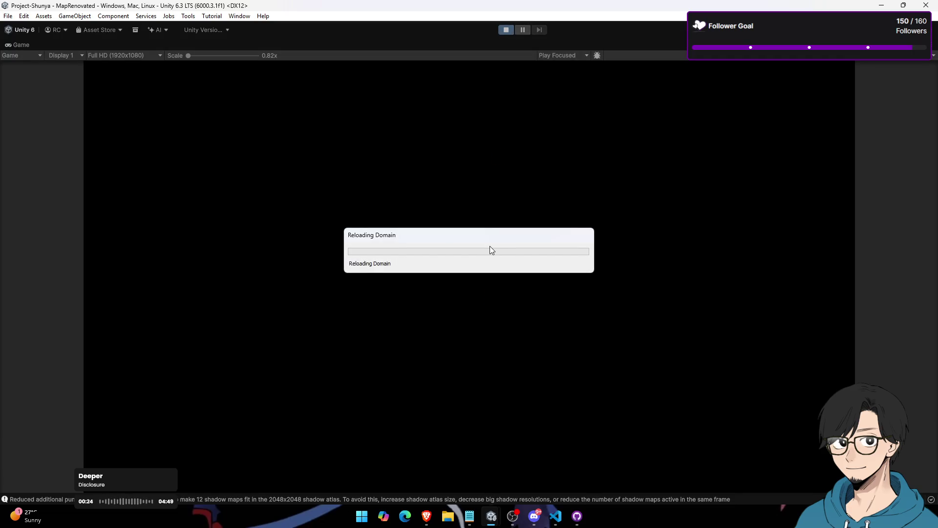